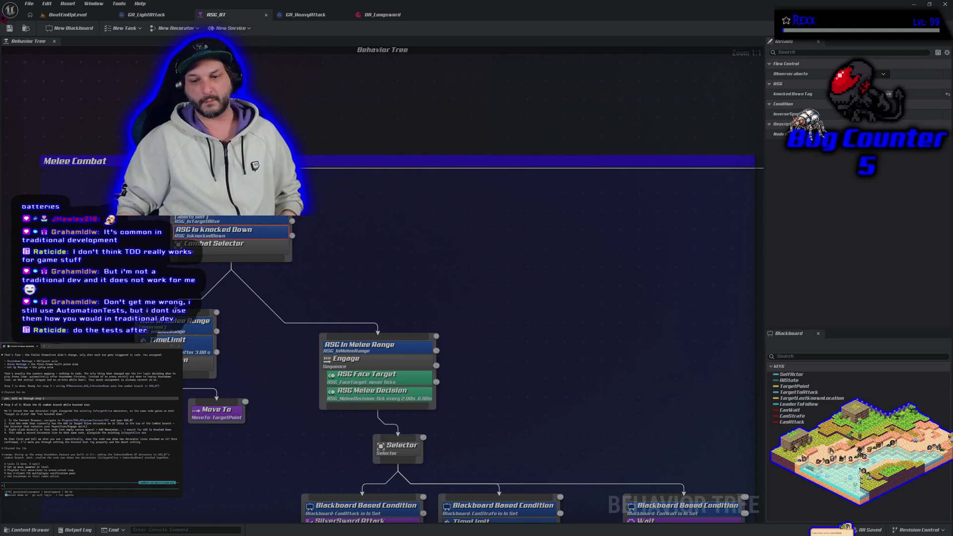
Step: Switch from the ASG_BT behavior tree to the BeatEmUpLevel level view
click(65, 15)
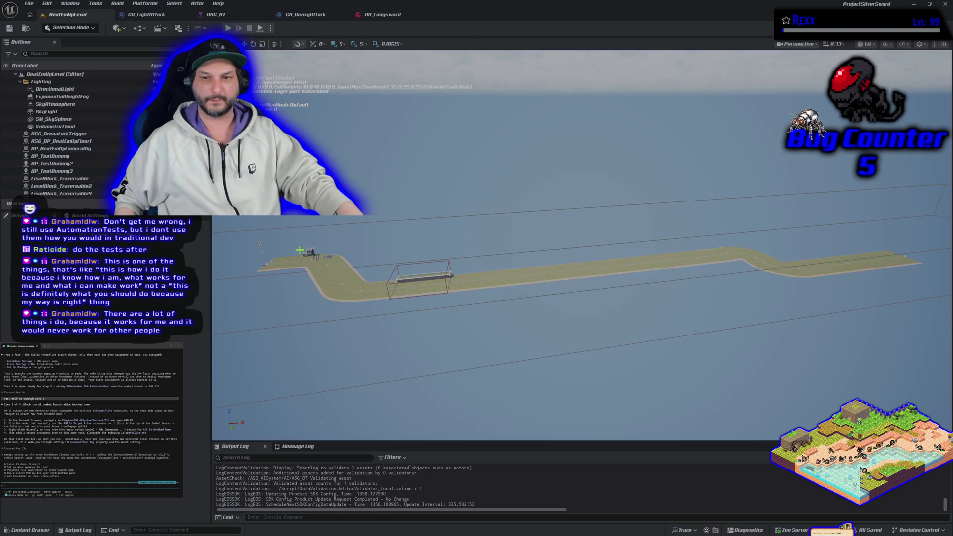
Step: Frame the viewport on the walled bridge section, then return to the ASG_BT behavior tree
scroll(281, 328, up, 5)
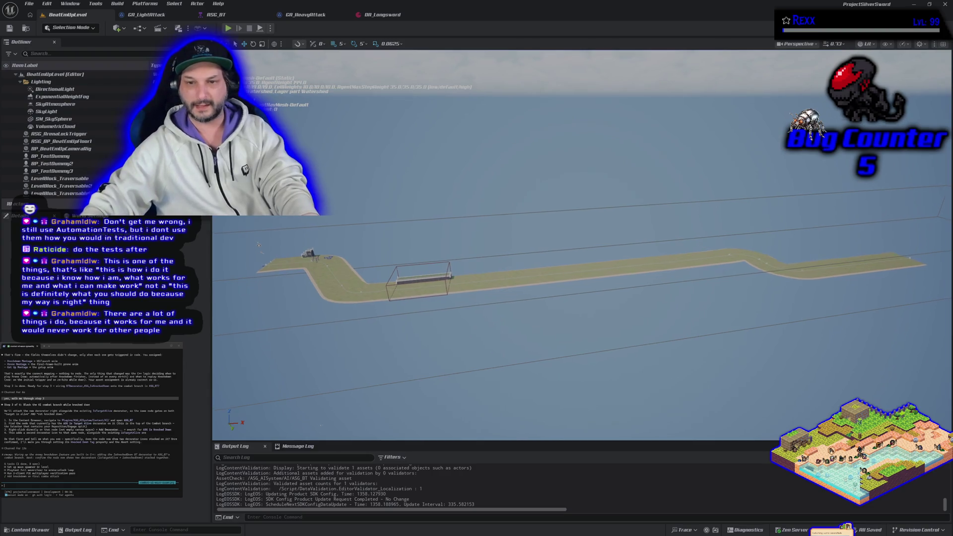
scroll(581, 297, up, 5)
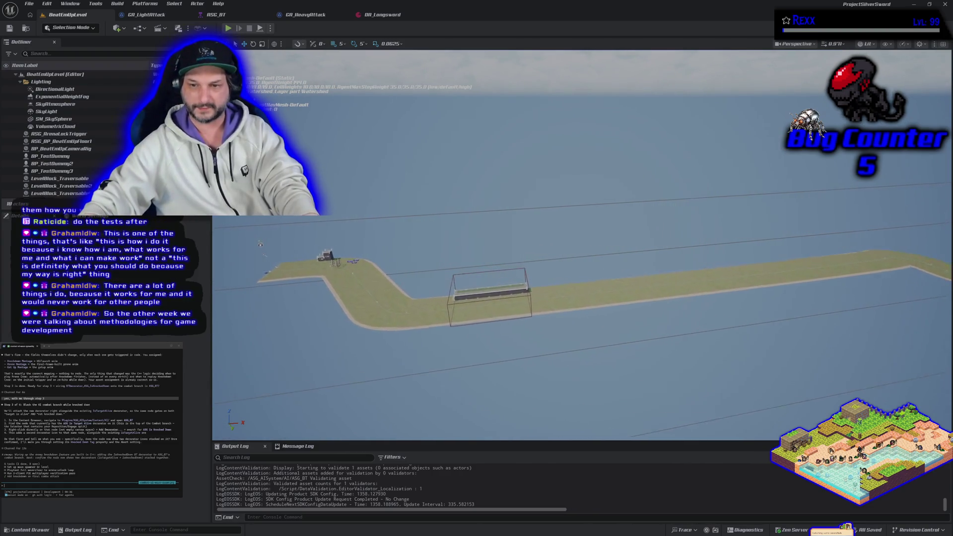
key(f)
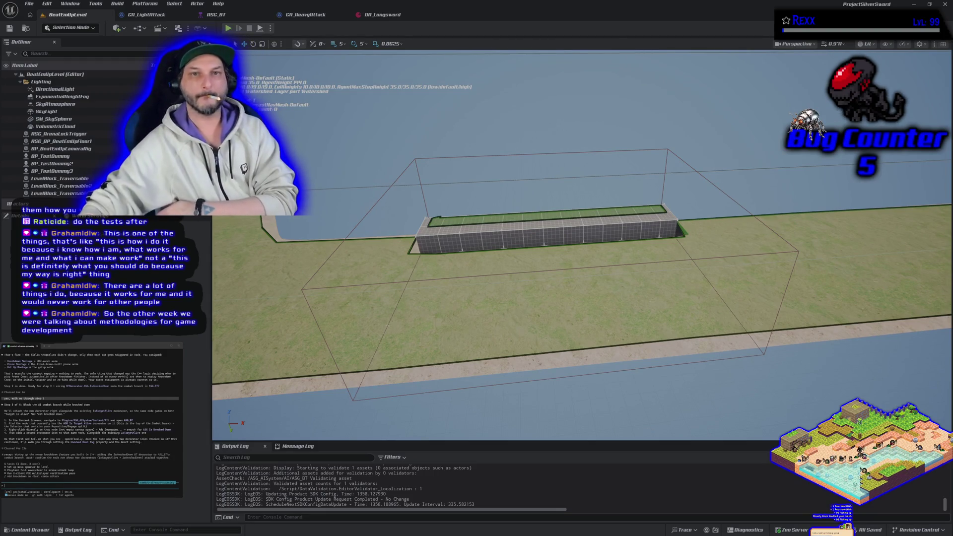
click(258, 15)
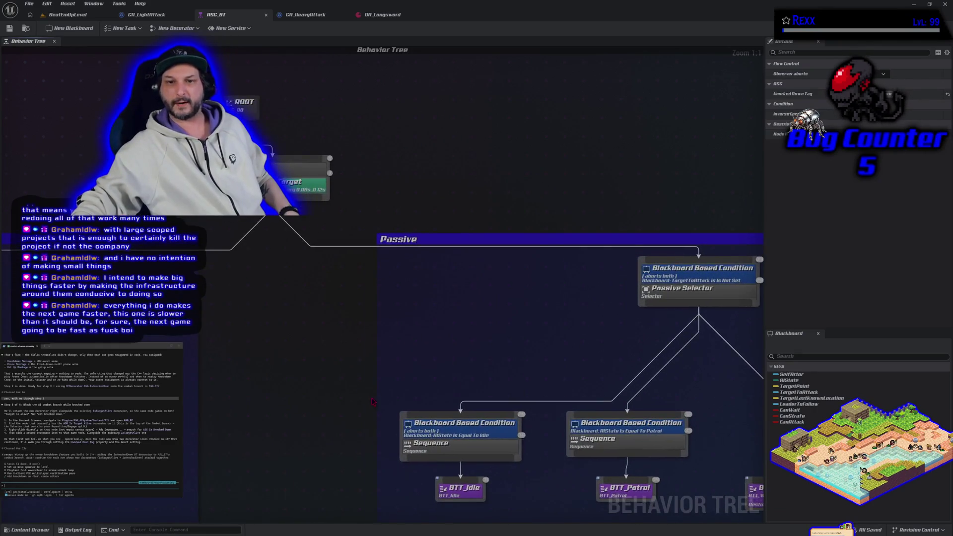
Step: Select the Passive comment's nodes and pan to that branch, then return to BeatEmUpLevel
scroll(555, 149, down, 2)
mouse_move(196, 164)
mouse_down()
mouse_move(447, 308)
mouse_move(746, 453)
mouse_up()
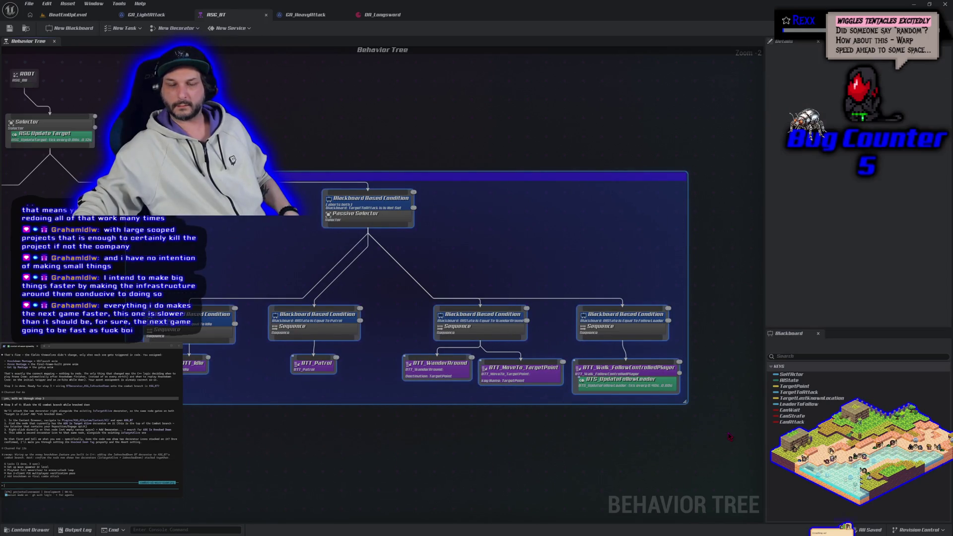
mouse_move(80, 307)
mouse_down()
mouse_move(325, 311)
mouse_move(713, 187)
mouse_move(716, 216)
mouse_up()
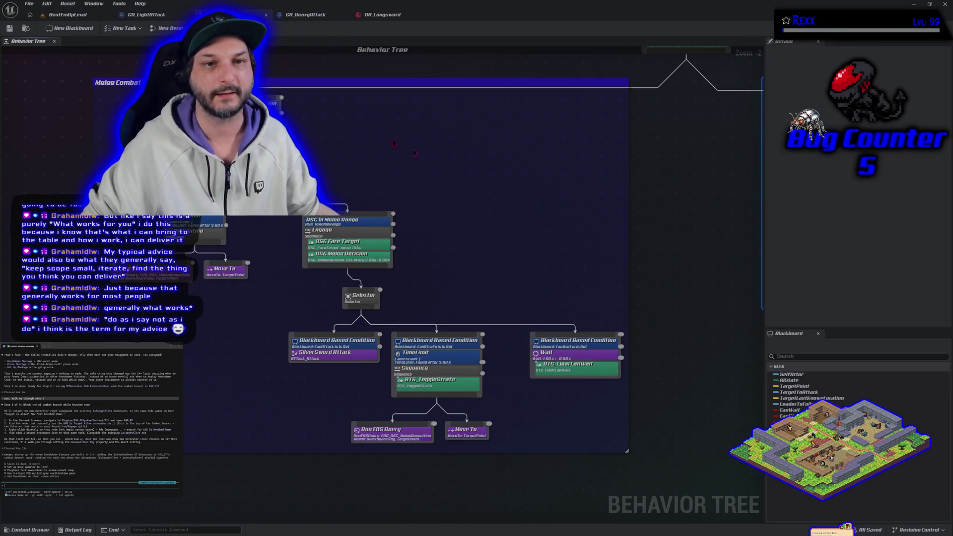
click(67, 14)
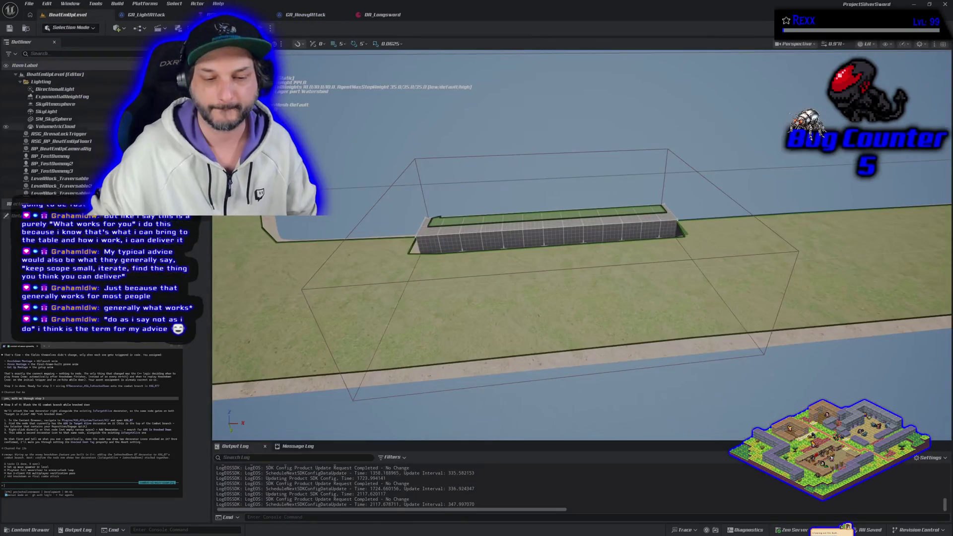
Step: Open the L_MainMenu level from ASG_Content > Levels in the Content Drawer
click(44, 530)
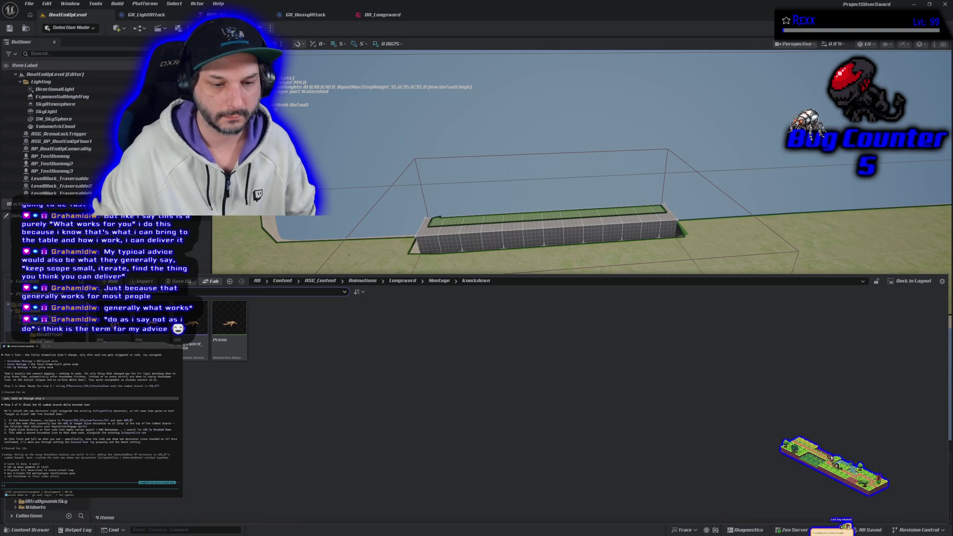
click(45, 398)
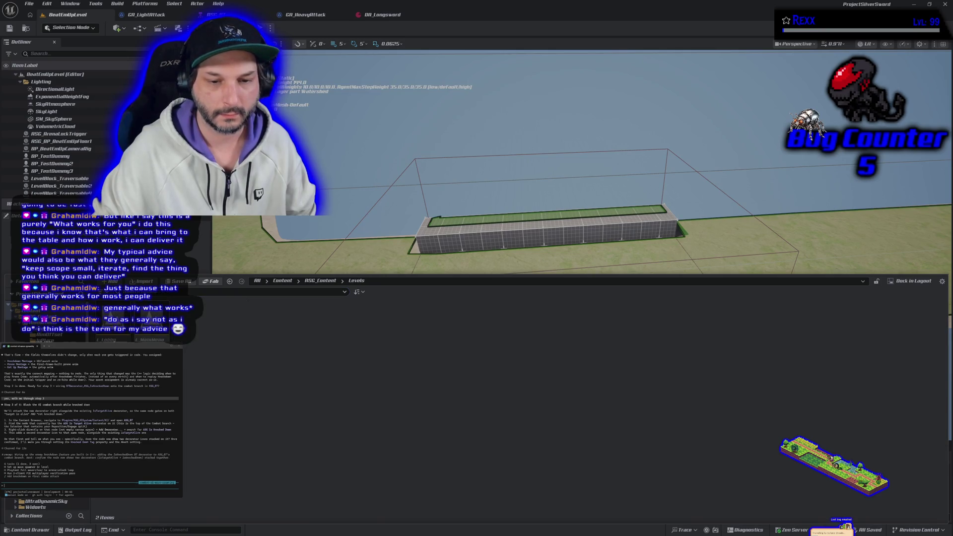
double_click(152, 339)
click(270, 28)
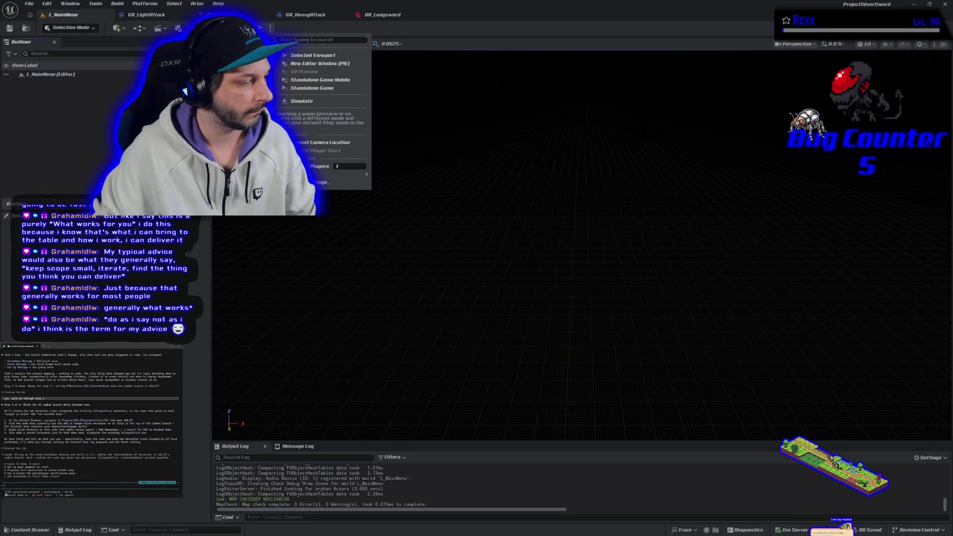
Step: Look through the Play mode options twice, closing the menu each time without launching
key(Escape)
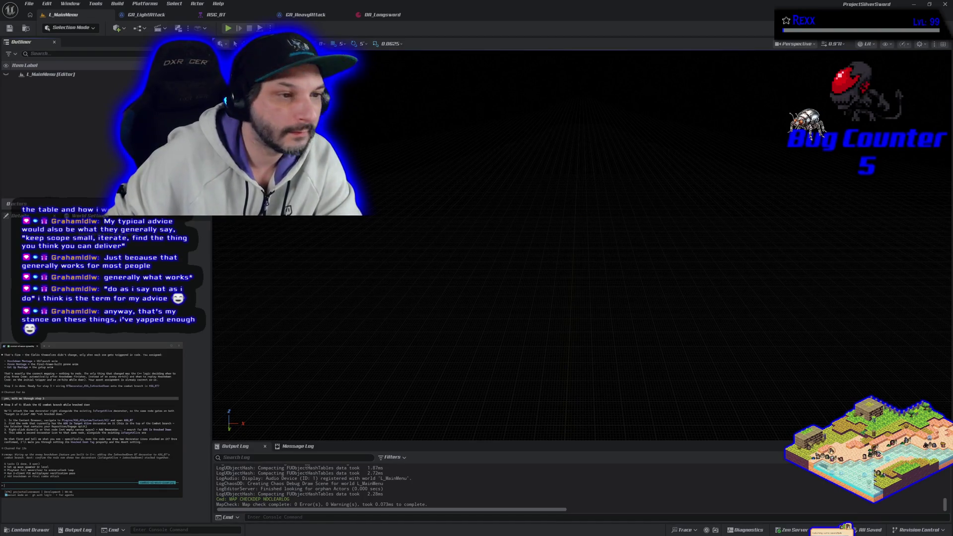
click(270, 28)
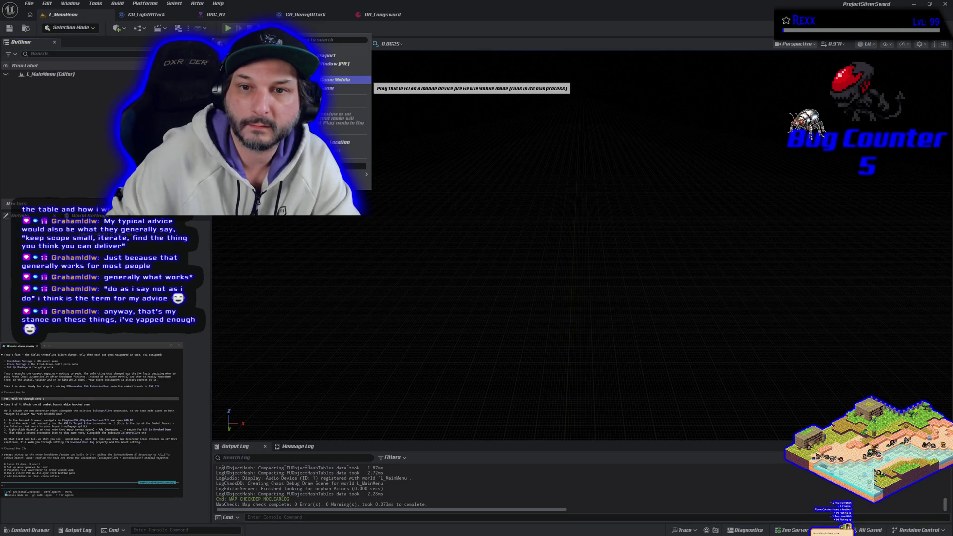
key(Escape)
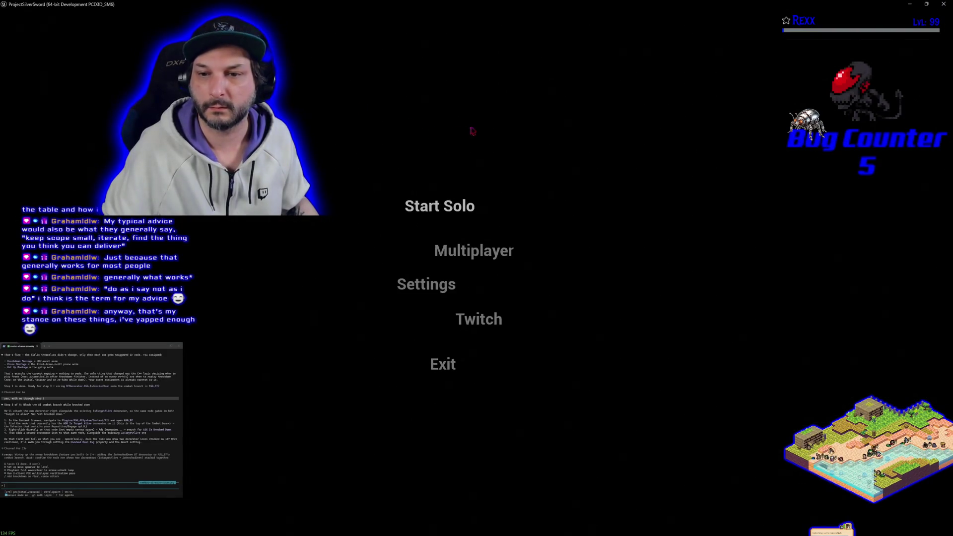
Step: Choose Start Solo on the ProjectSilverSword main menu, which triggers a GPU crash error
click(457, 206)
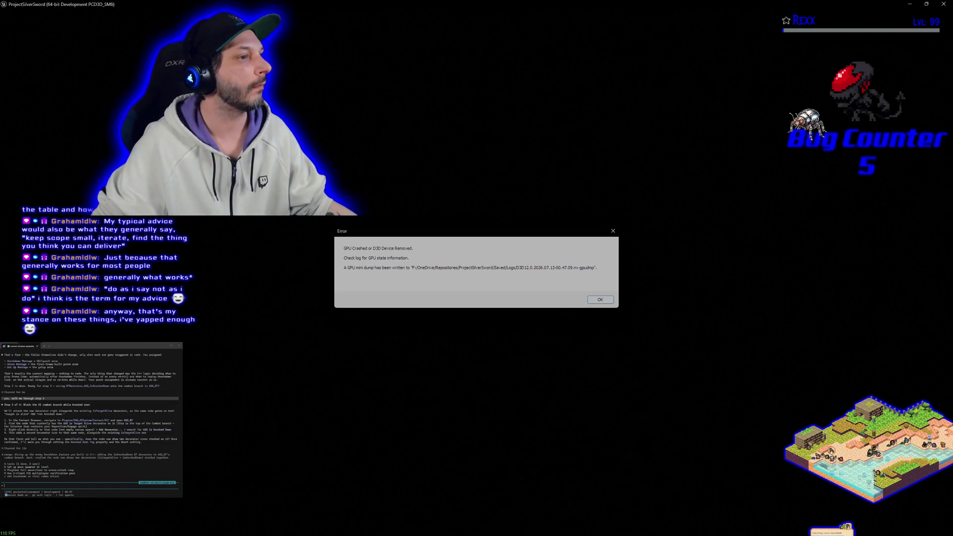
Step: Dismiss the GPU crash error and bring up the Play mode options again
click(600, 300)
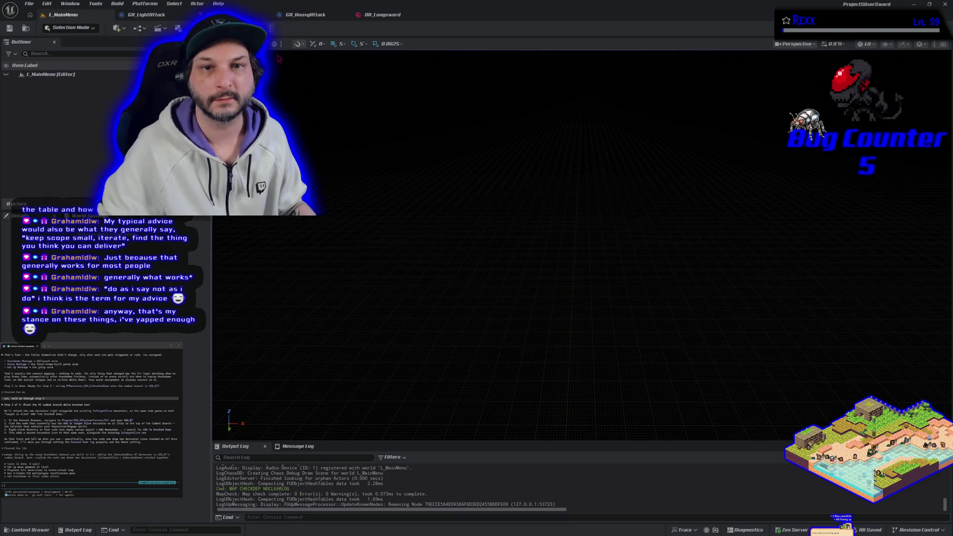
click(270, 28)
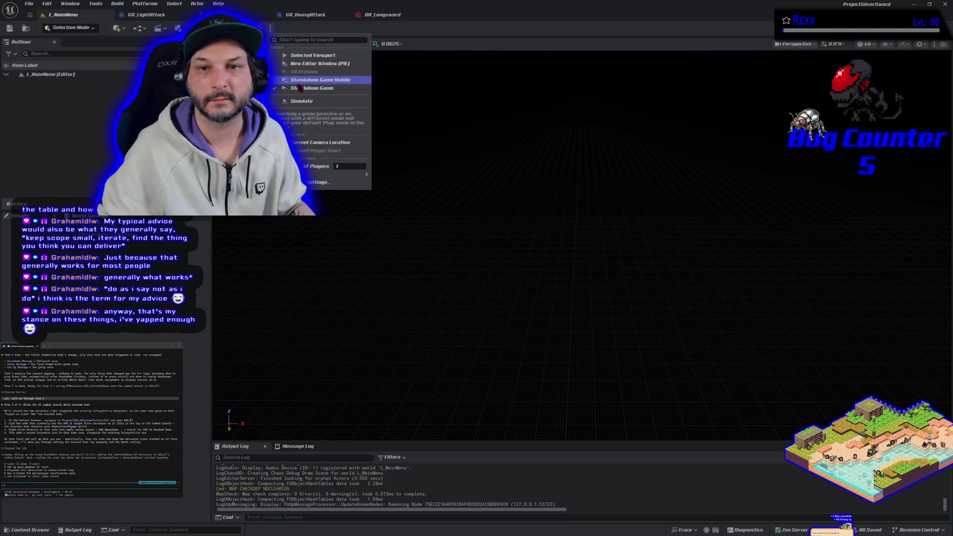
Step: Play the main menu in the editor viewport, start Solo, and cycle colours to Orange
click(305, 57)
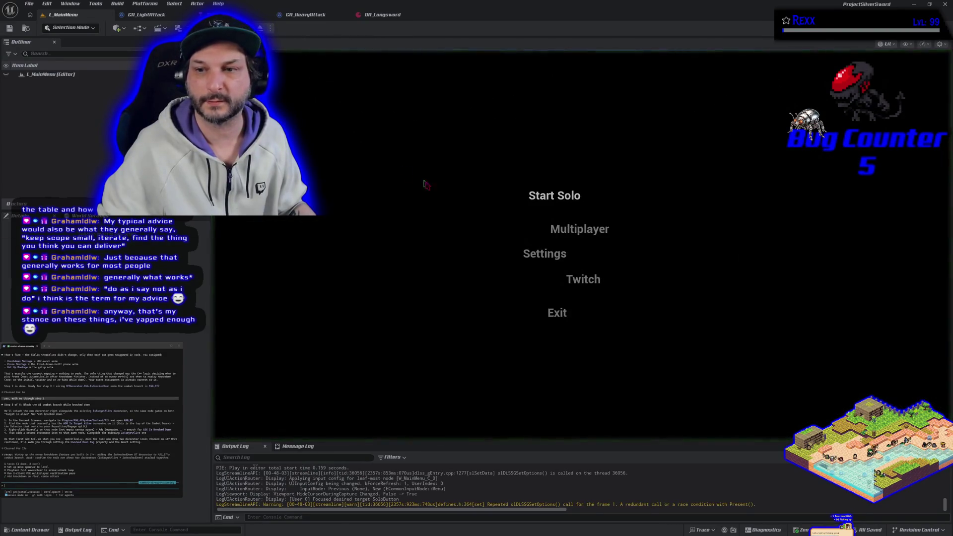
click(553, 196)
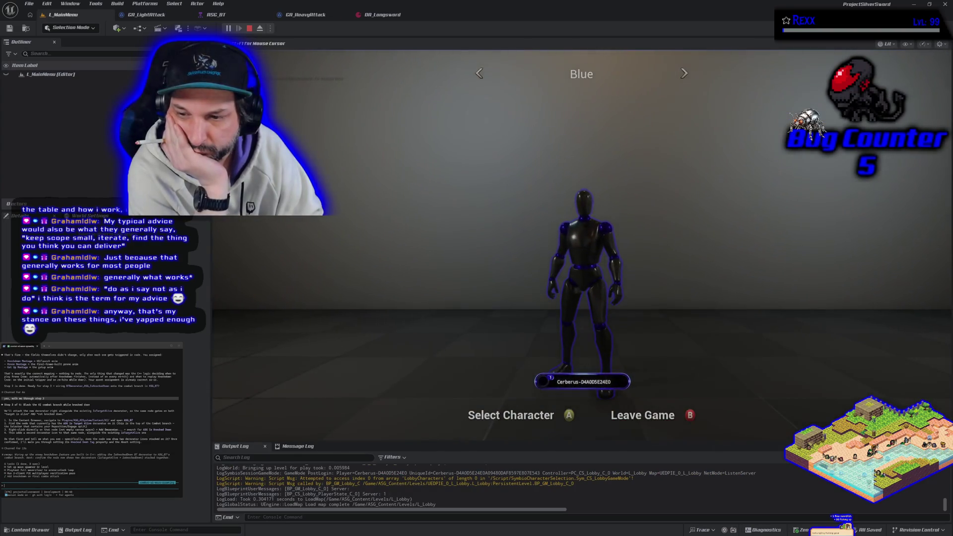
key(Right)
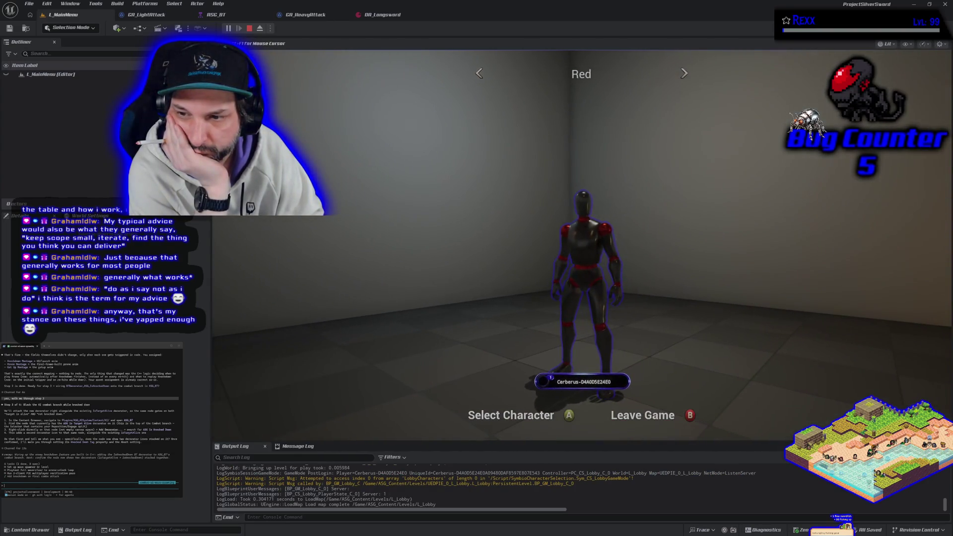
key(Right)
key(Right)
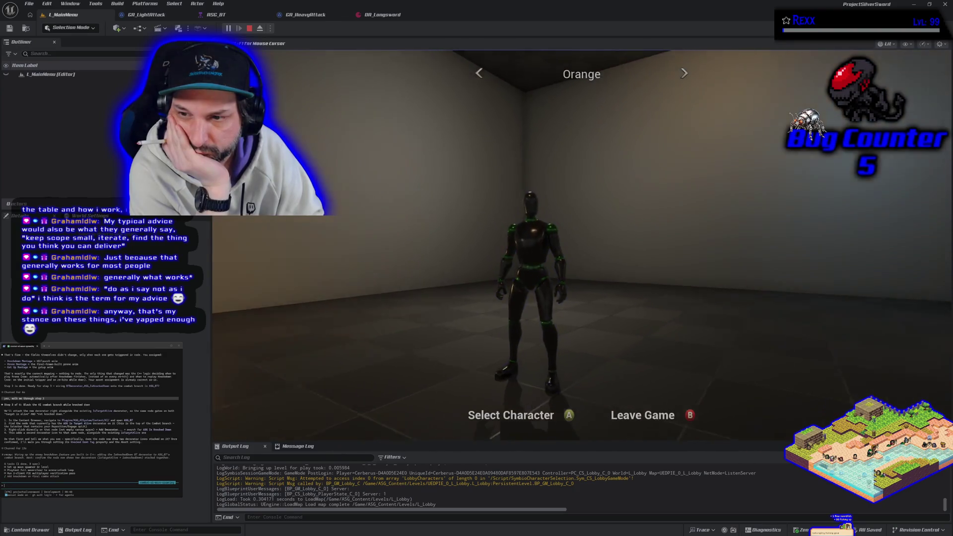
key(Right)
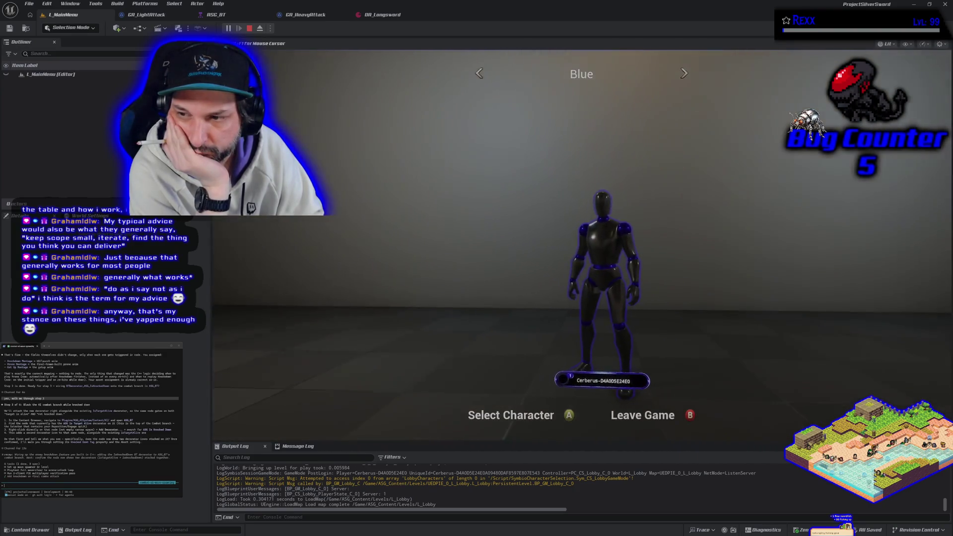
Step: Switch the character selection to Green, confirm it, and start the game
key(Return)
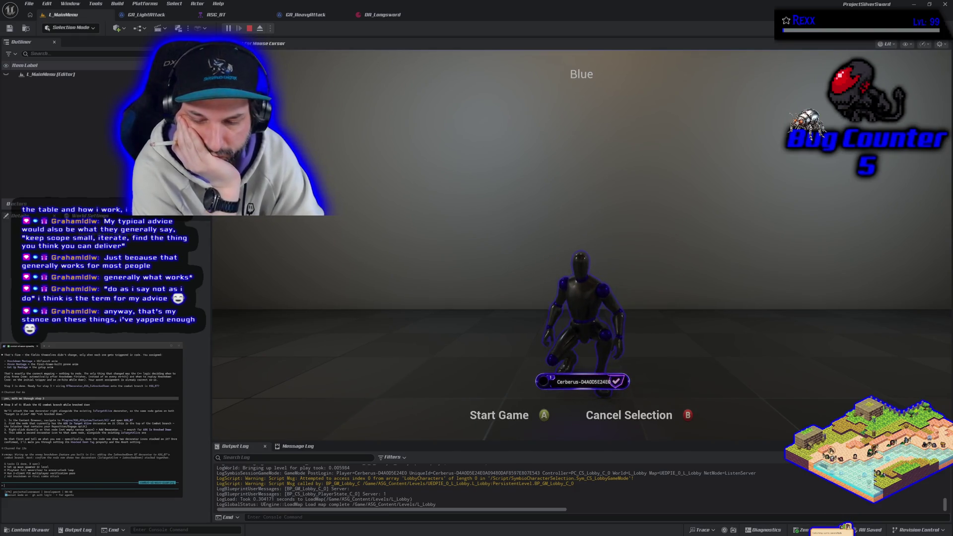
key(Escape)
key(Right)
key(Right)
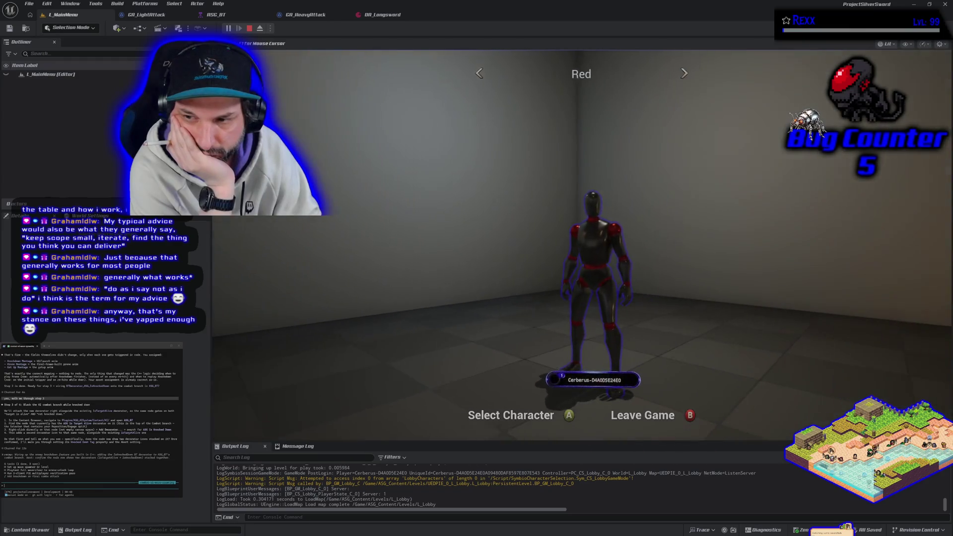
key(Return)
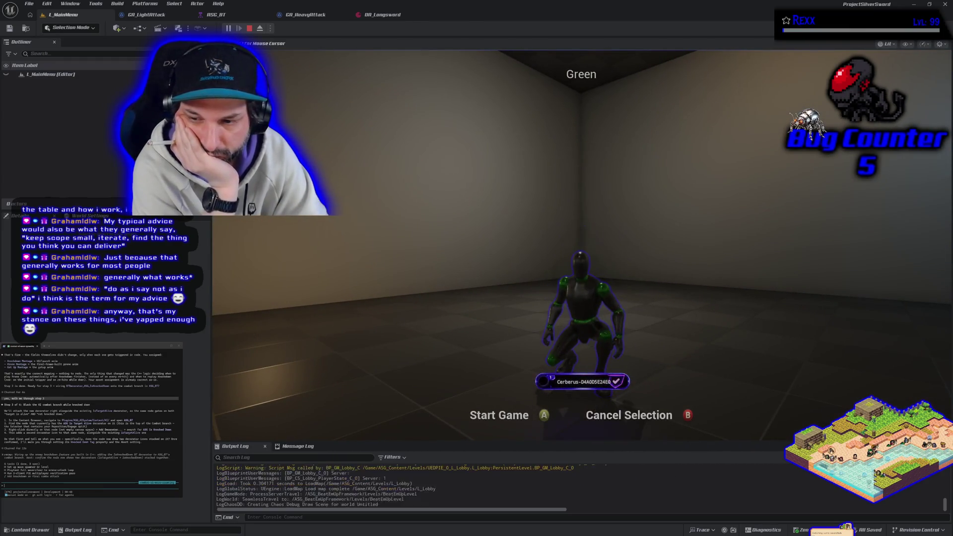
key(Return)
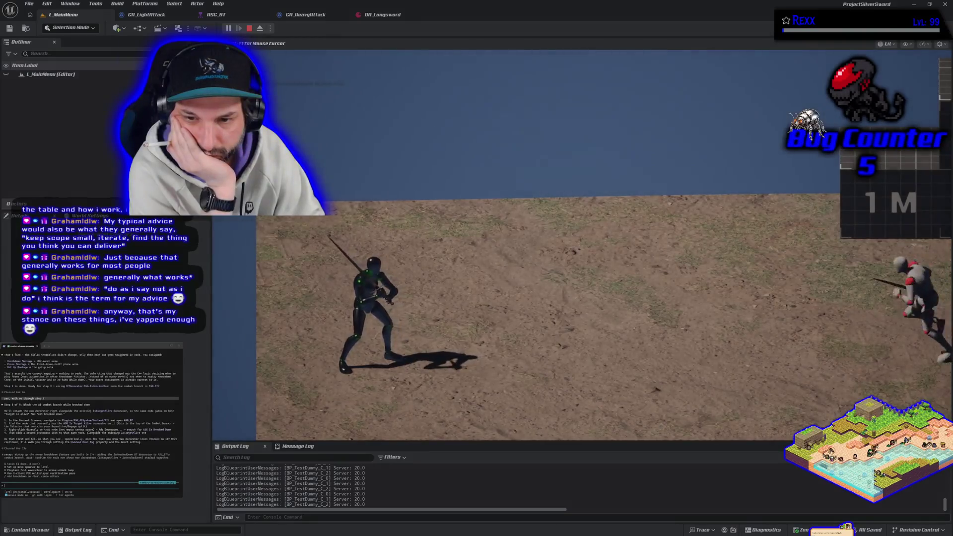
Step: Run the Green character across the arena with W, then stop the play session
key(w)
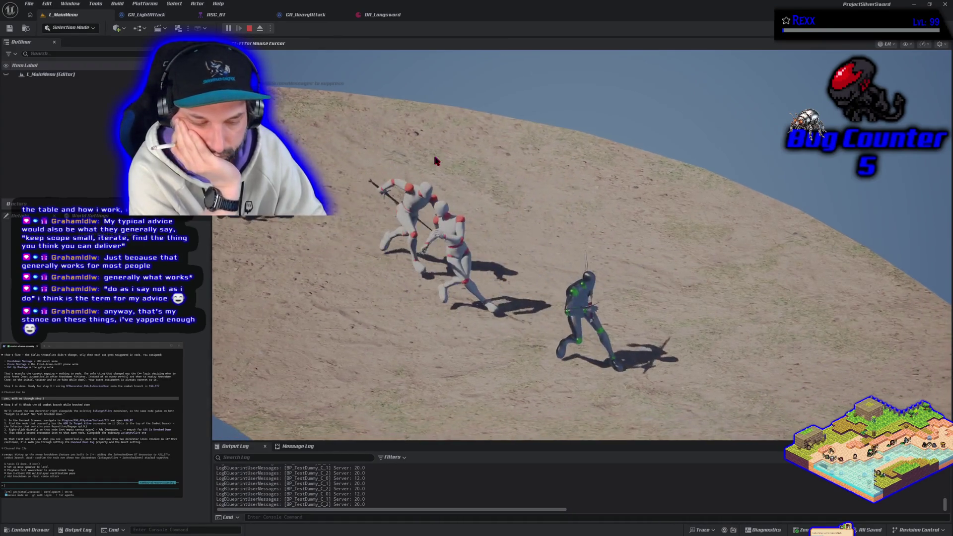
key(Escape)
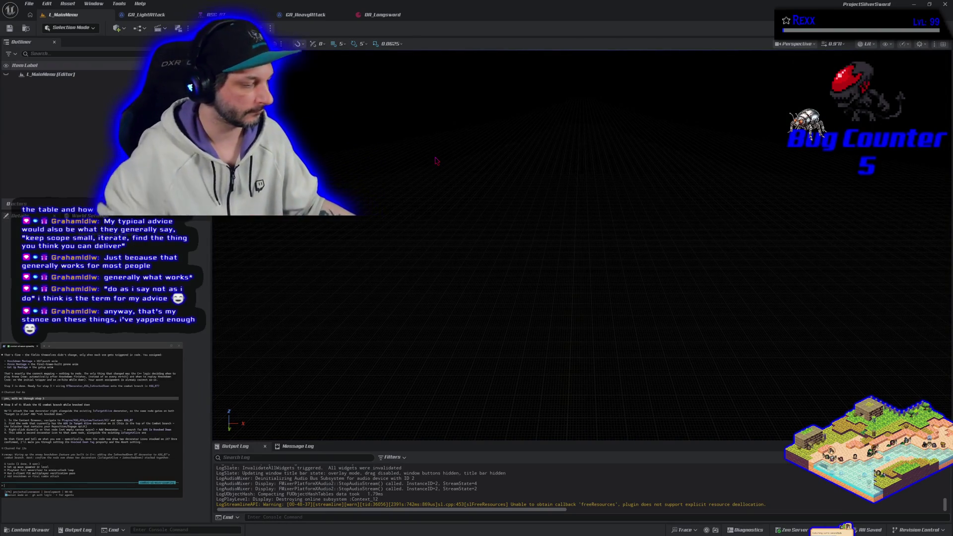
Step: In ASG_BT, select a composite node in the melee branch and paste copied node text
click(237, 16)
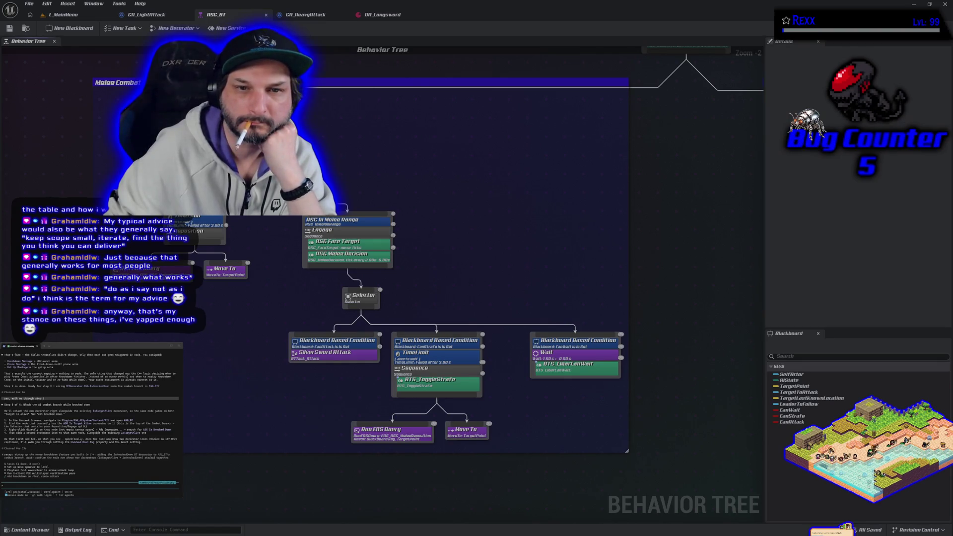
click(362, 296)
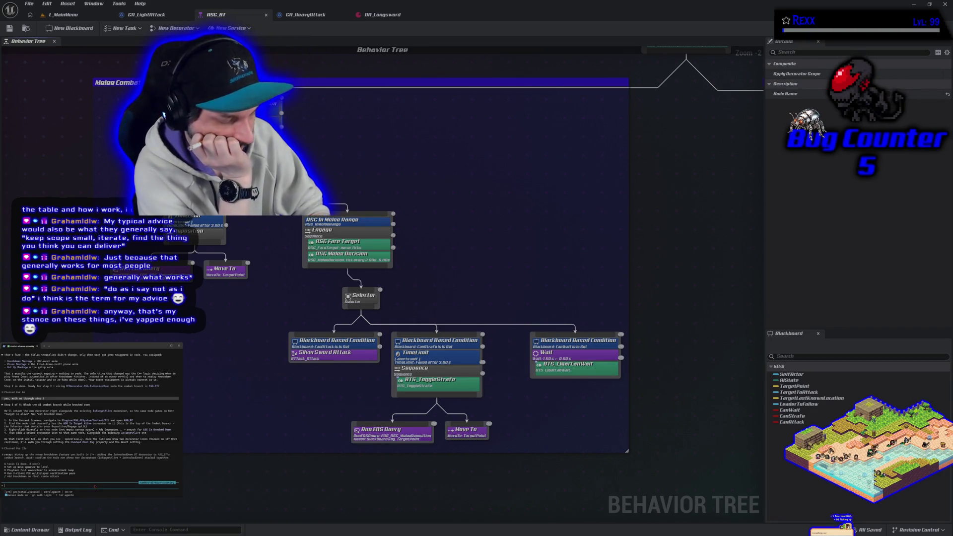
key(ctrl+v)
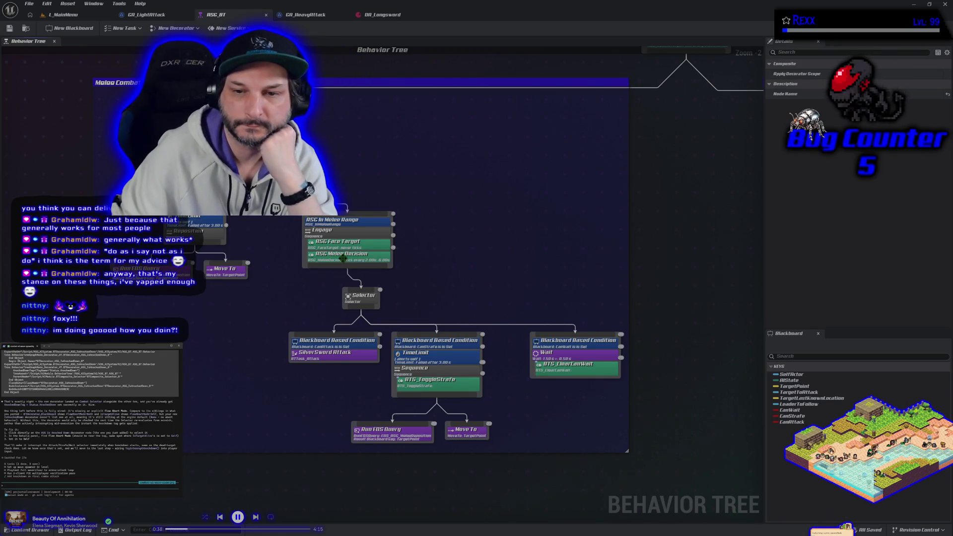
Step: Select the Knocked Down Tag decorator to show its Observer aborts and tag settings
click(318, 139)
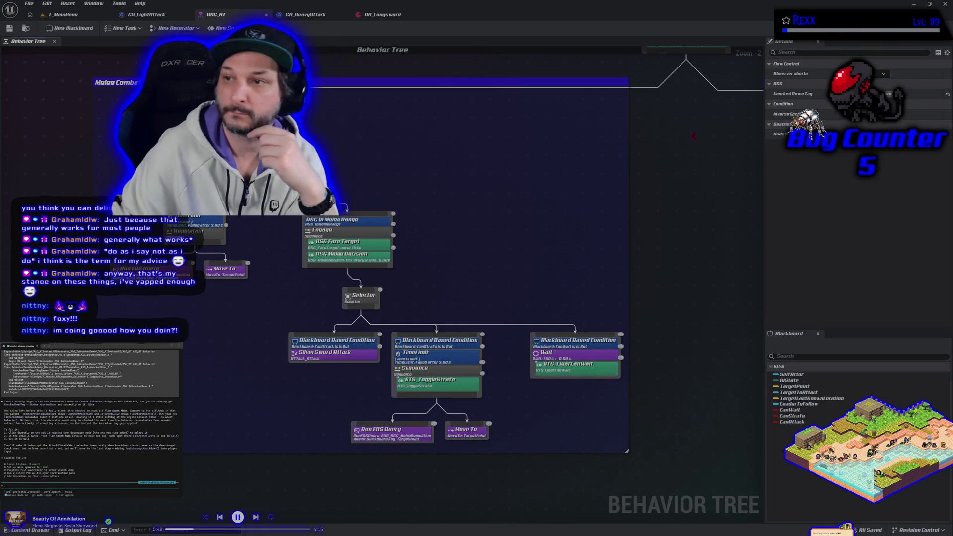
Step: Set the decorator's Observer aborts to Self, save the behavior tree, and deselect
click(844, 93)
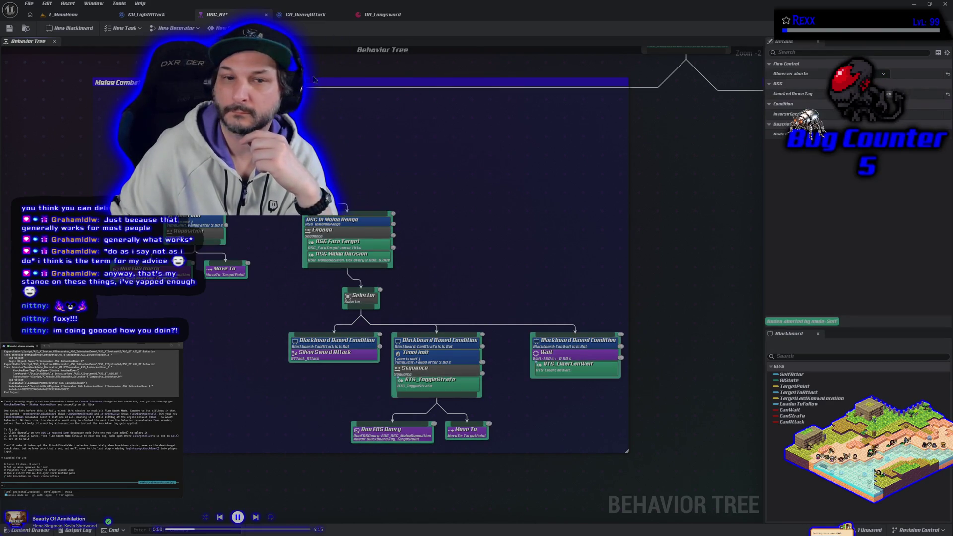
click(9, 28)
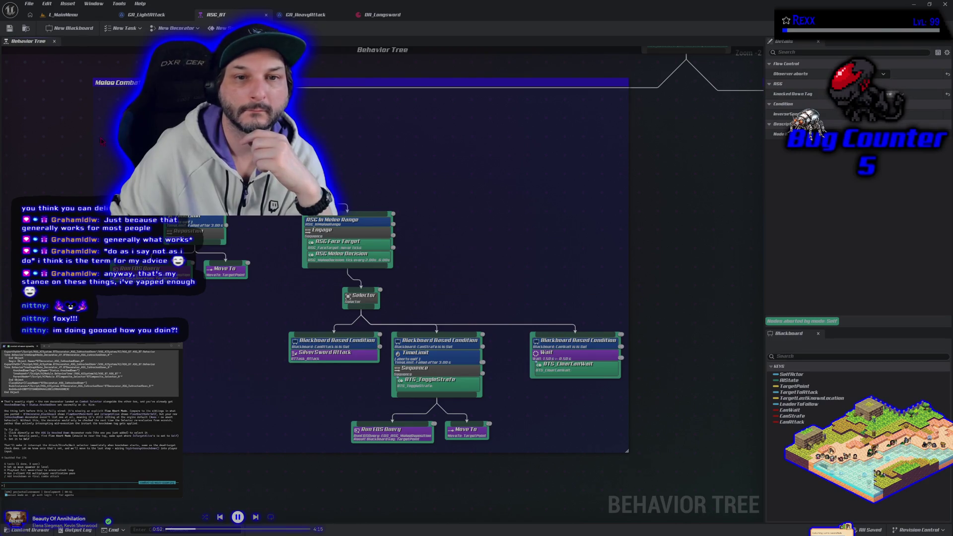
click(646, 486)
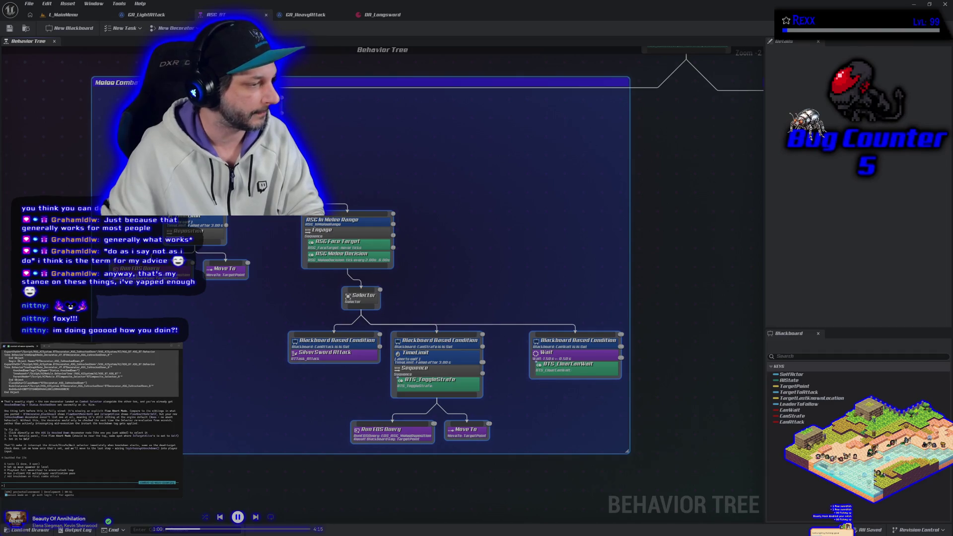
Step: Paste the long reply into the terminal, keep the text past the warning, and send it
key(ctrl+v)
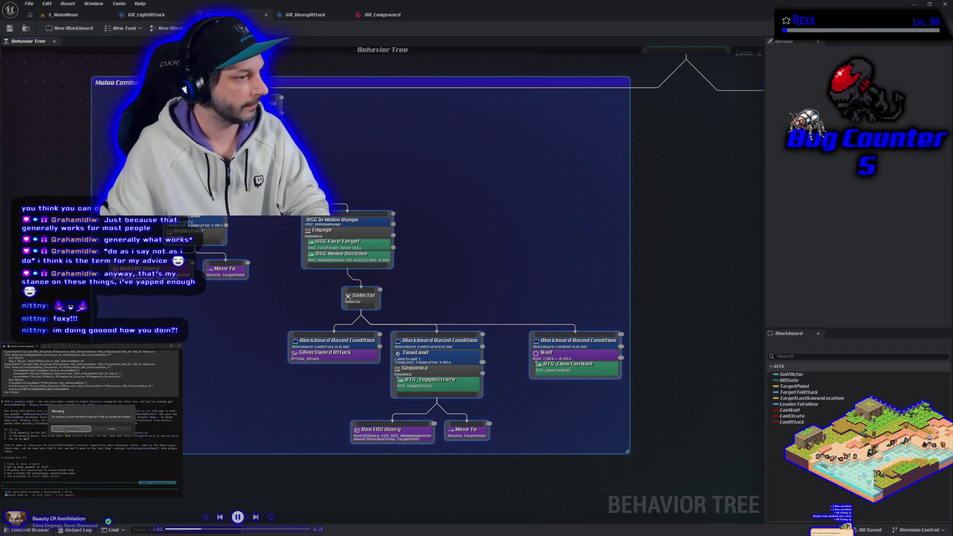
click(66, 429)
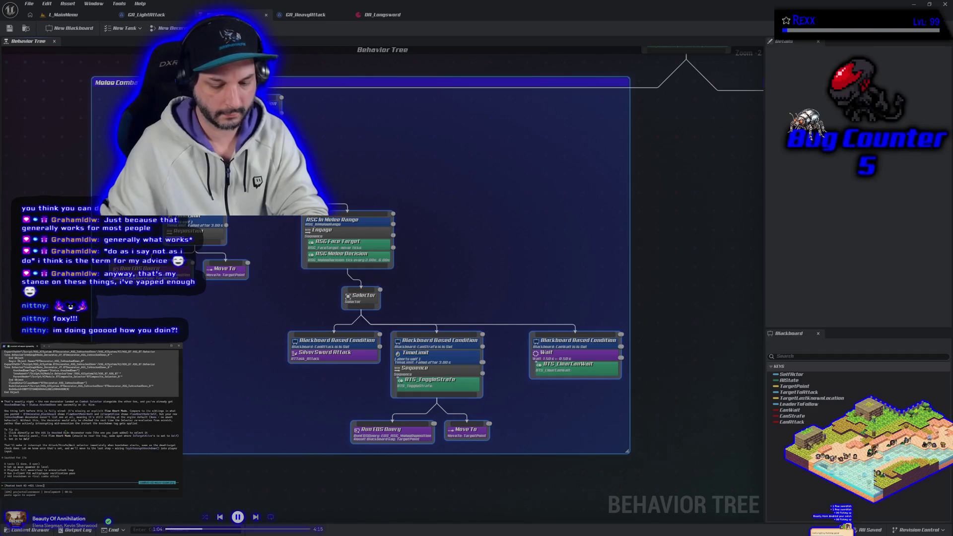
key(Return)
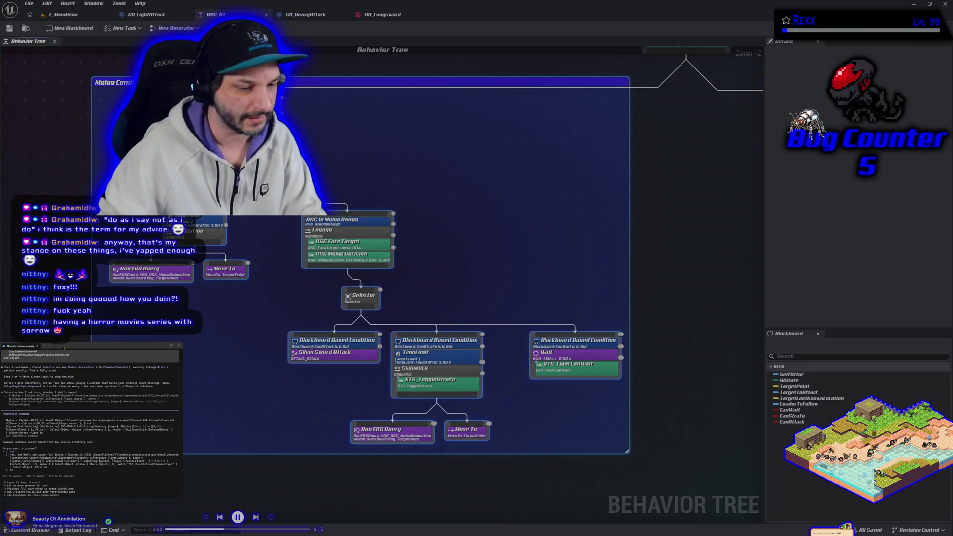
Step: Approve the assistant's proposed command and bring up the Content Drawer
key(Return)
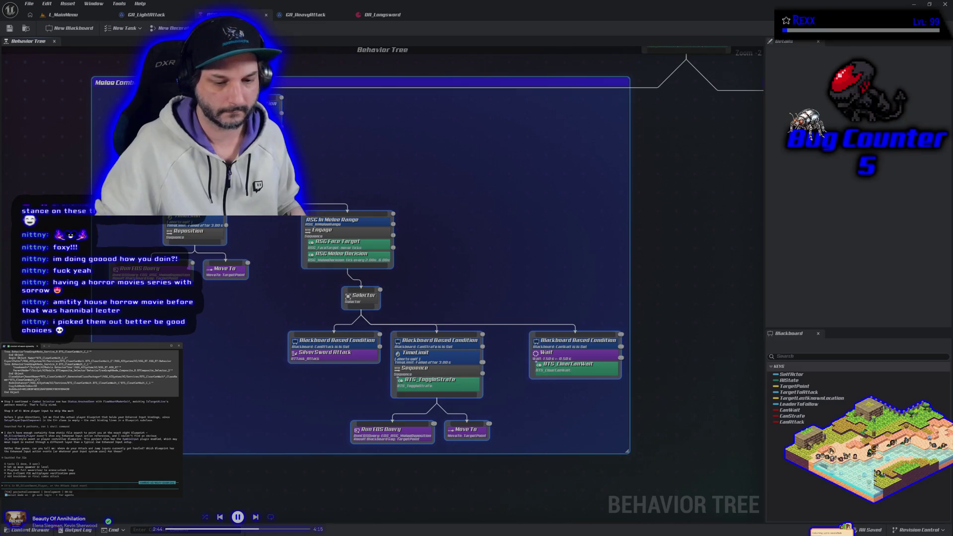
click(30, 530)
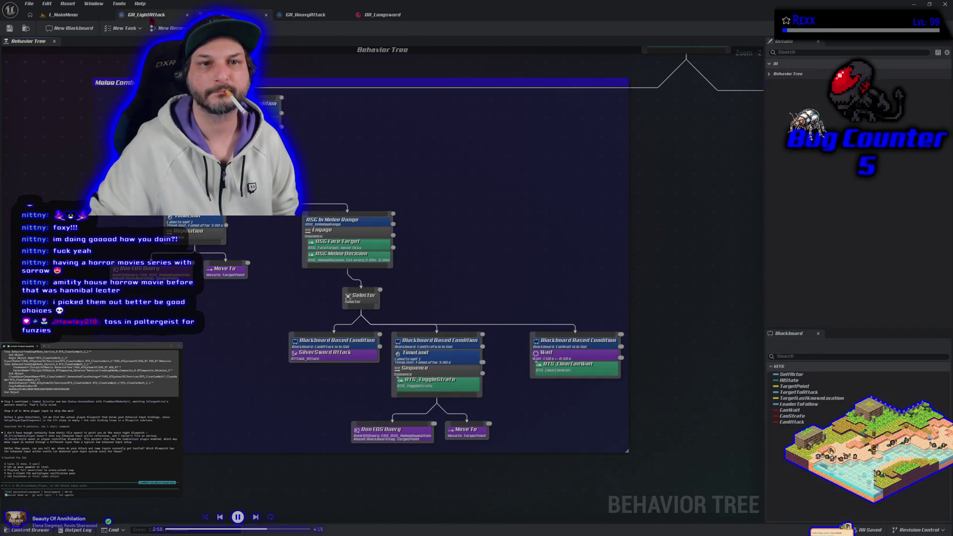
Step: Open the PC_SilverSword_BeatEmUp blueprint from ASG_Content > Blueprints > PlayerController
click(30, 530)
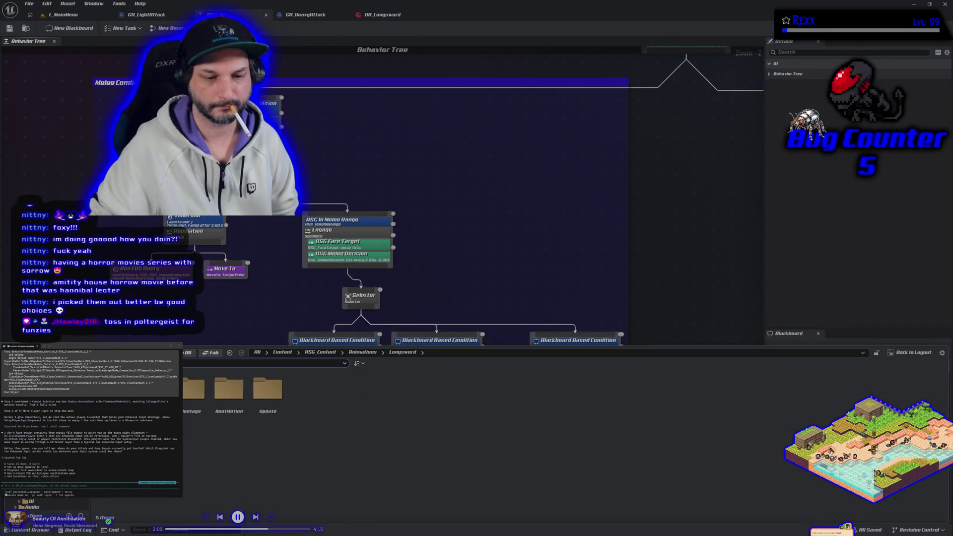
click(30, 496)
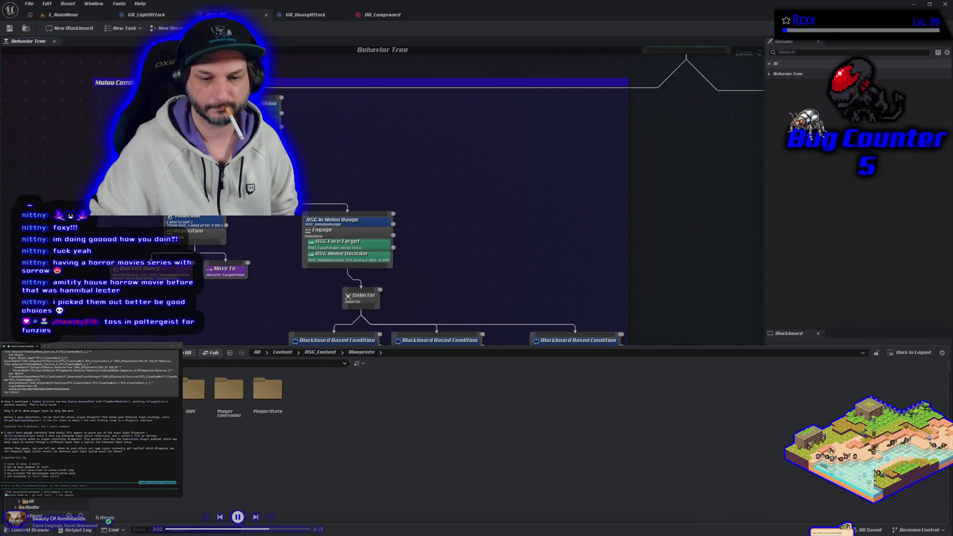
double_click(228, 390)
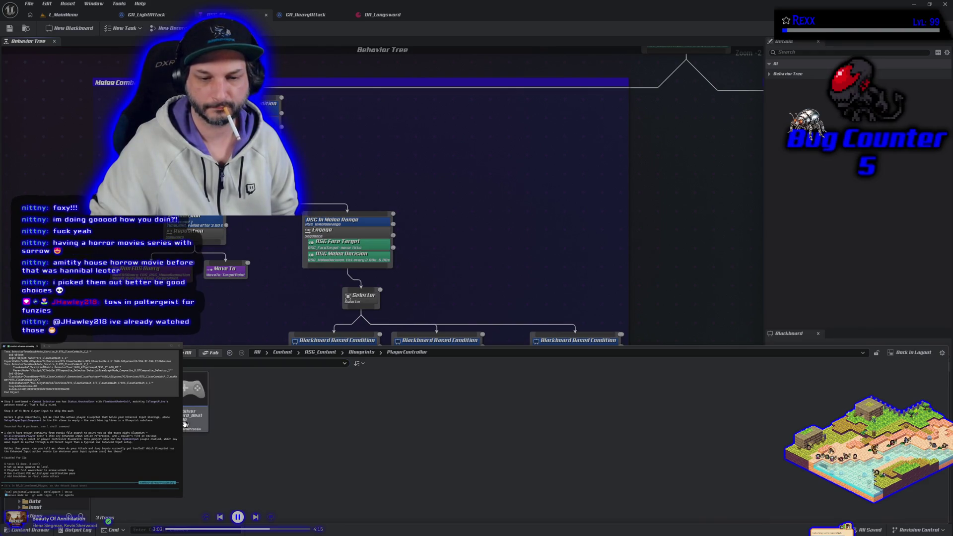
double_click(195, 395)
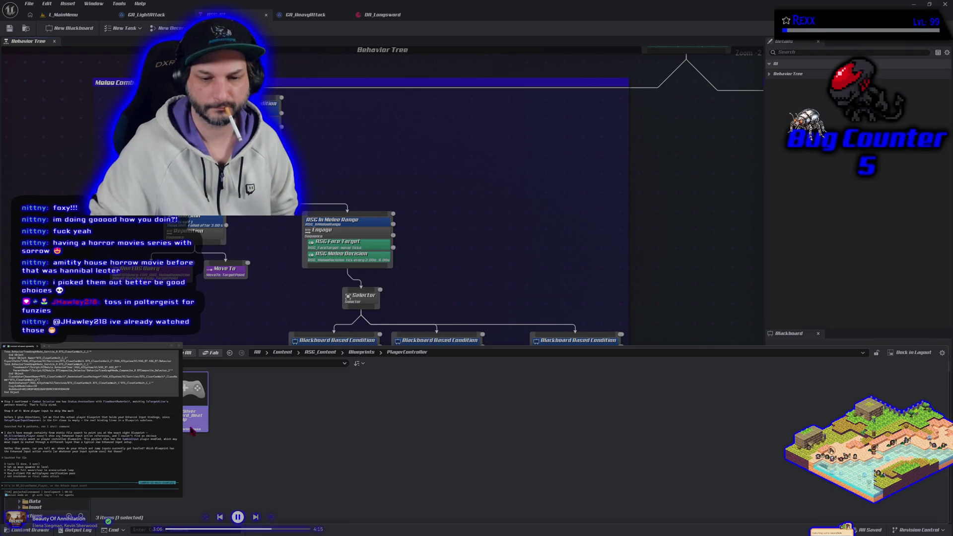
Step: Open BP_SilverSword_Player from Blueprints > Characters > Players
click(30, 530)
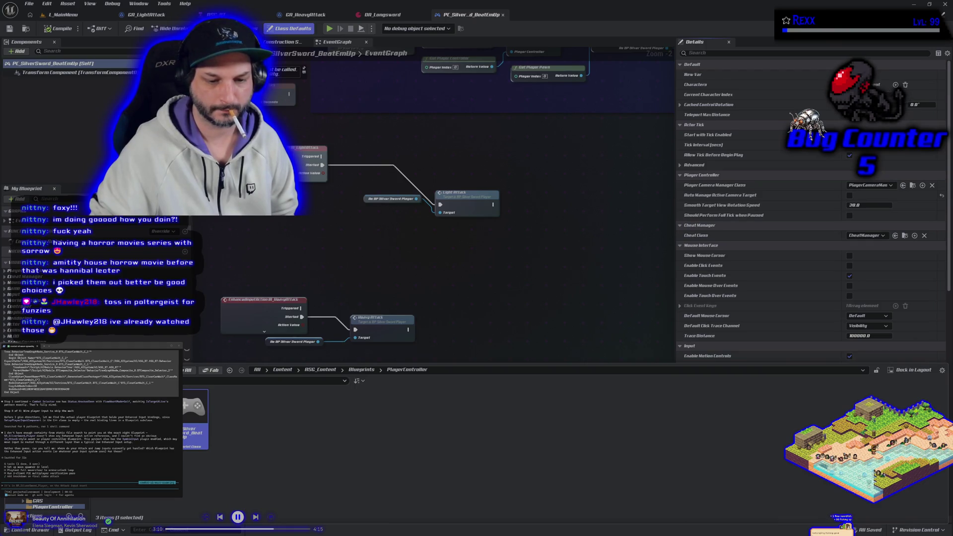
click(353, 374)
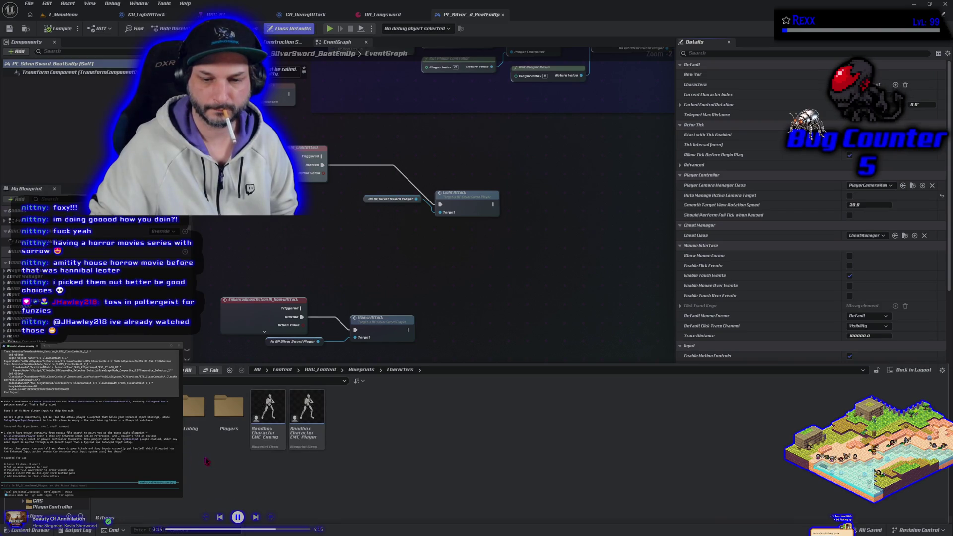
double_click(227, 427)
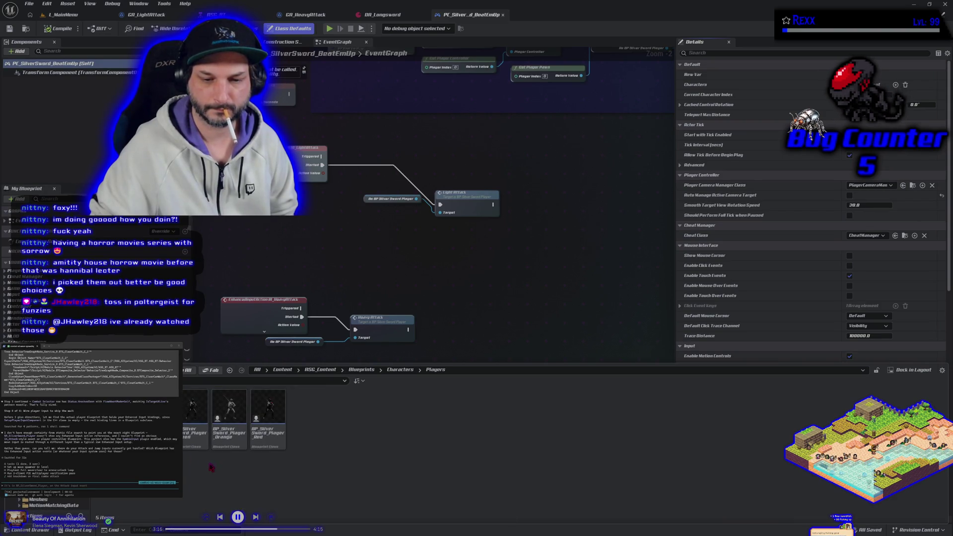
double_click(179, 422)
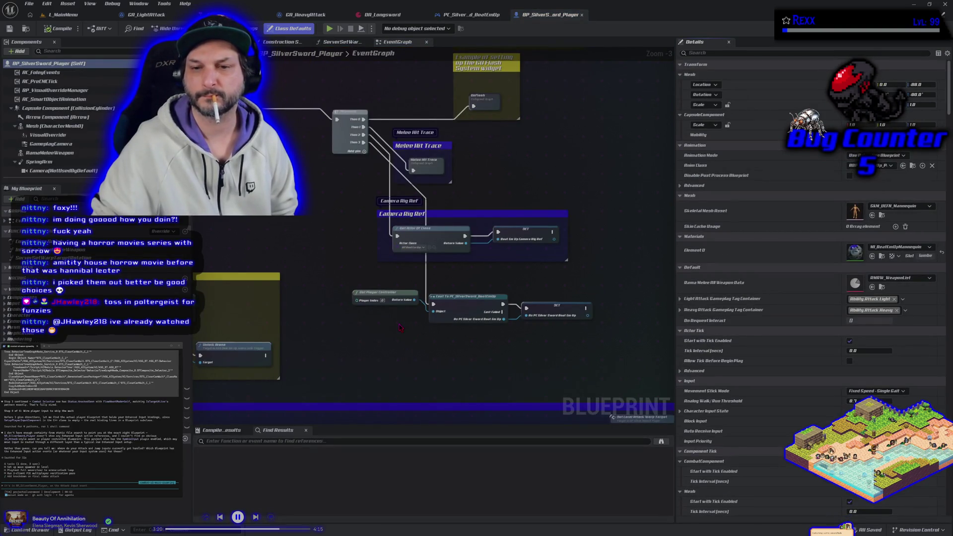
Step: Look over the Melee Hit Trace section and the HeavyAttack input event in both blueprints
scroll(401, 327, down, 1)
scroll(401, 327, down, 2)
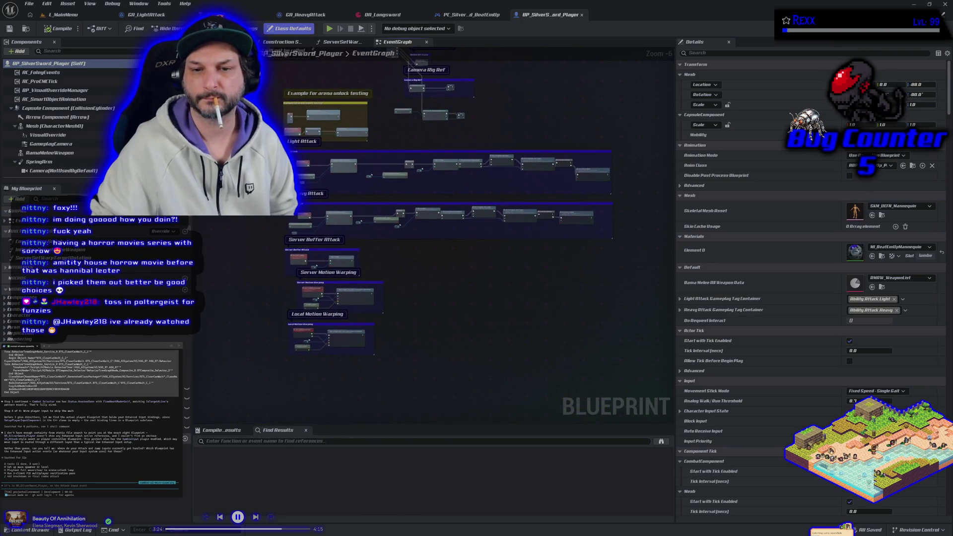
mouse_move(249, 168)
mouse_down()
mouse_move(267, 266)
mouse_move(266, 217)
mouse_up()
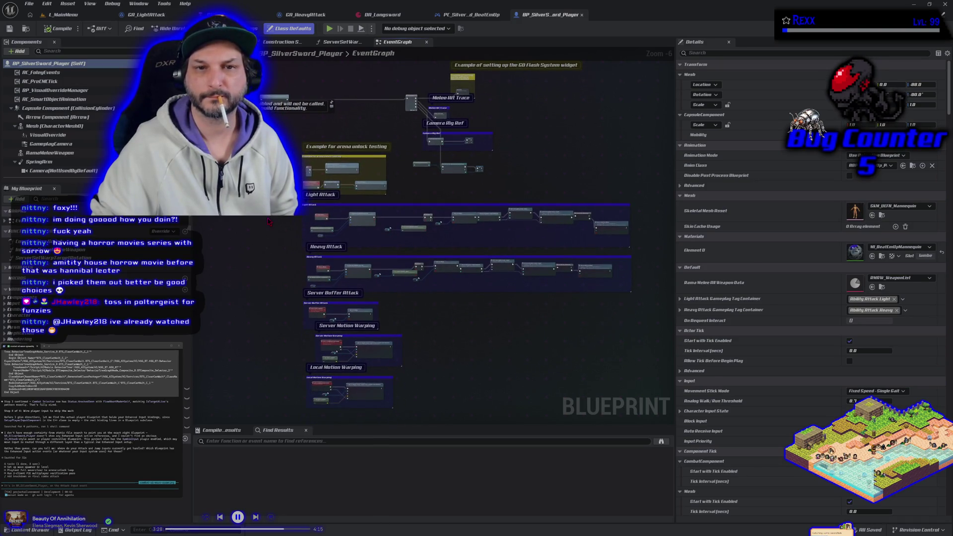
click(476, 15)
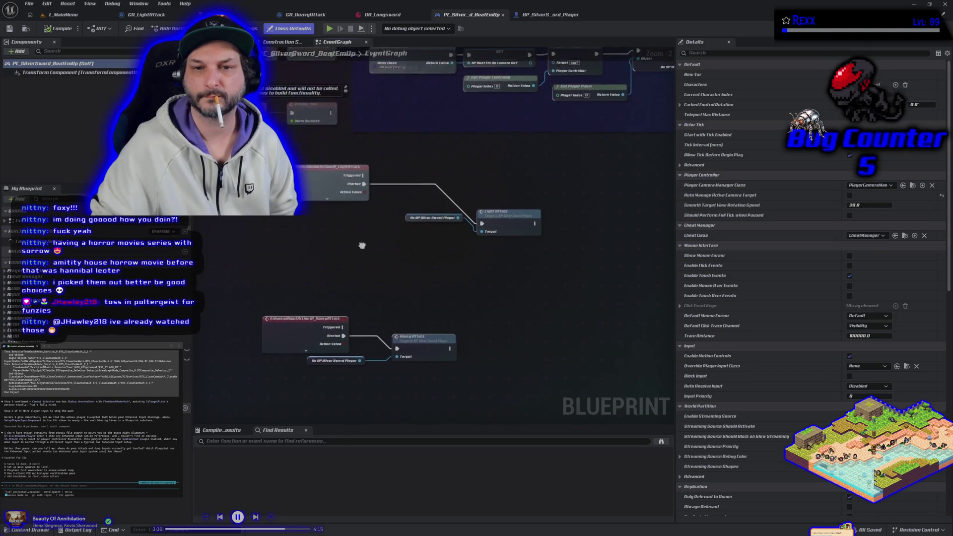
scroll(362, 246, down, 2)
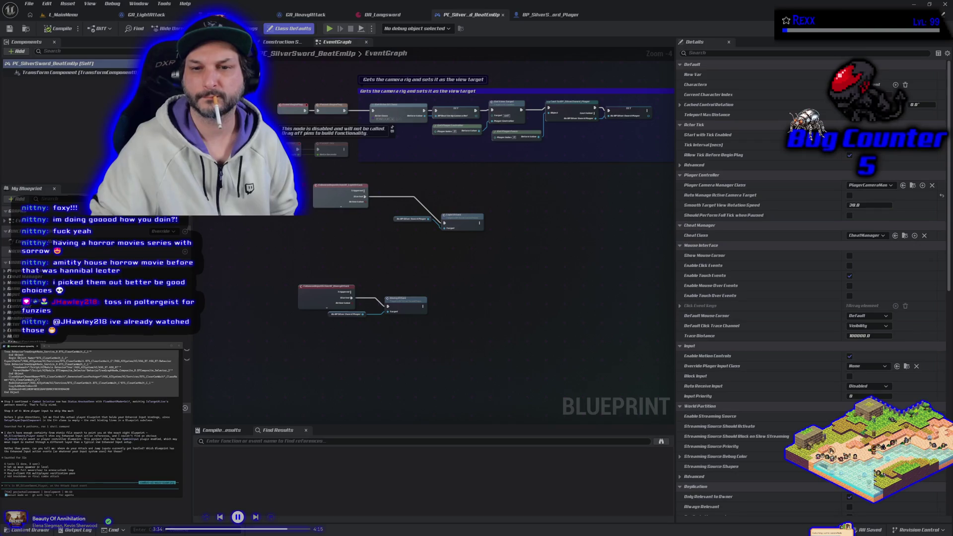
click(322, 292)
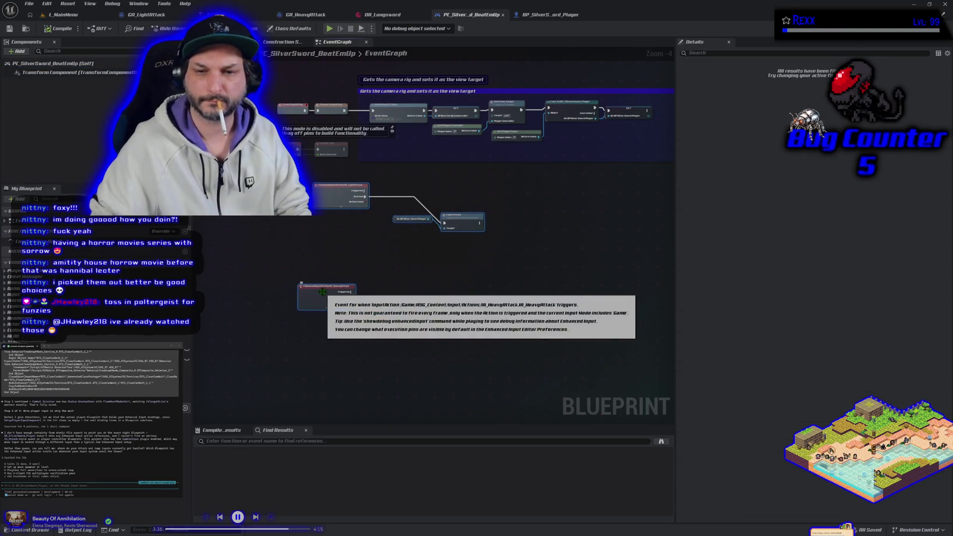
click(377, 258)
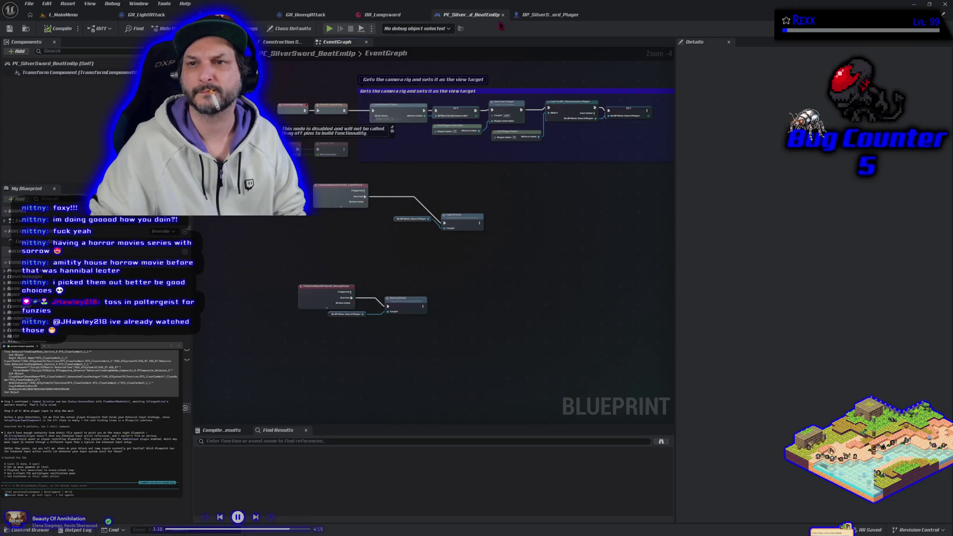
click(546, 15)
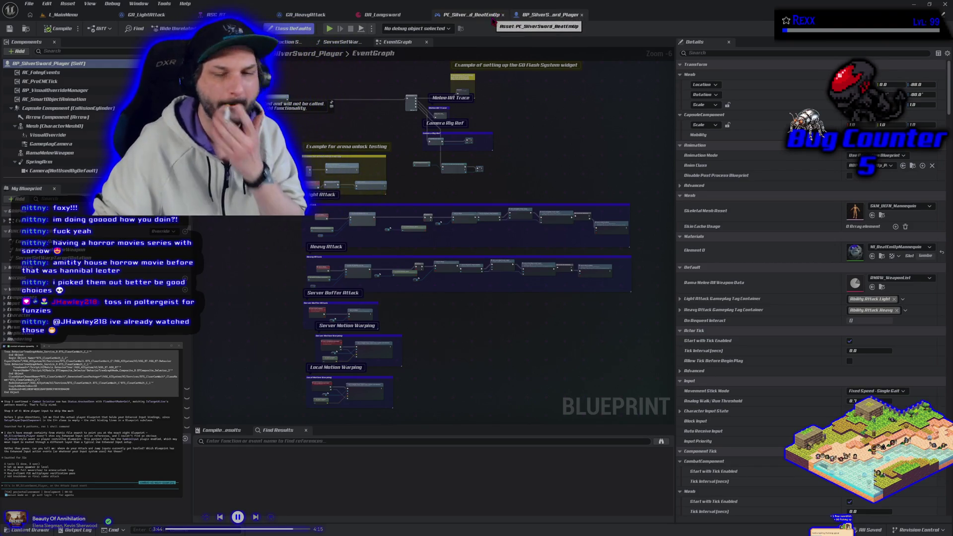
Step: Paste the selected LightAttack and HeavyAttack event nodes into the terminal, accepting the long-paste warning
click(453, 15)
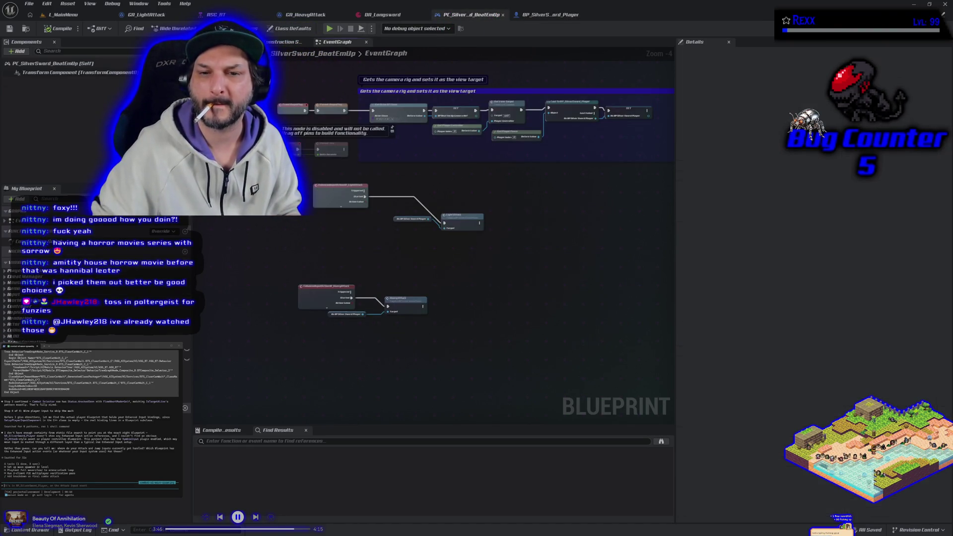
drag(296, 177, 487, 320)
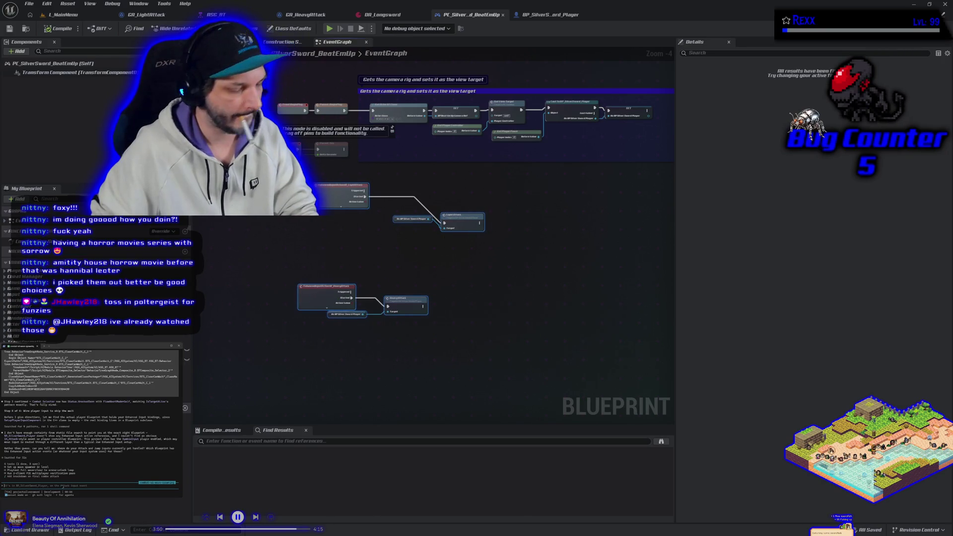
key(ctrl+v)
click(74, 429)
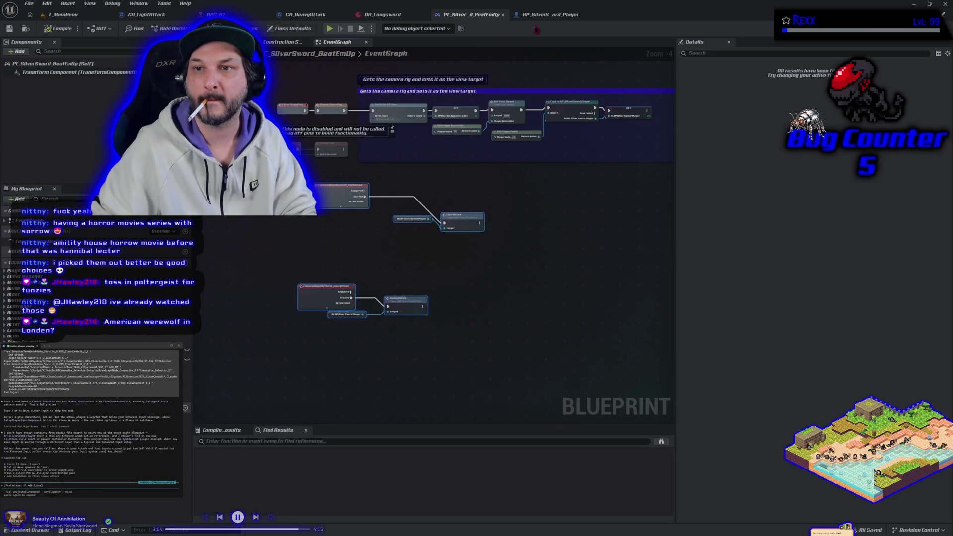
click(546, 15)
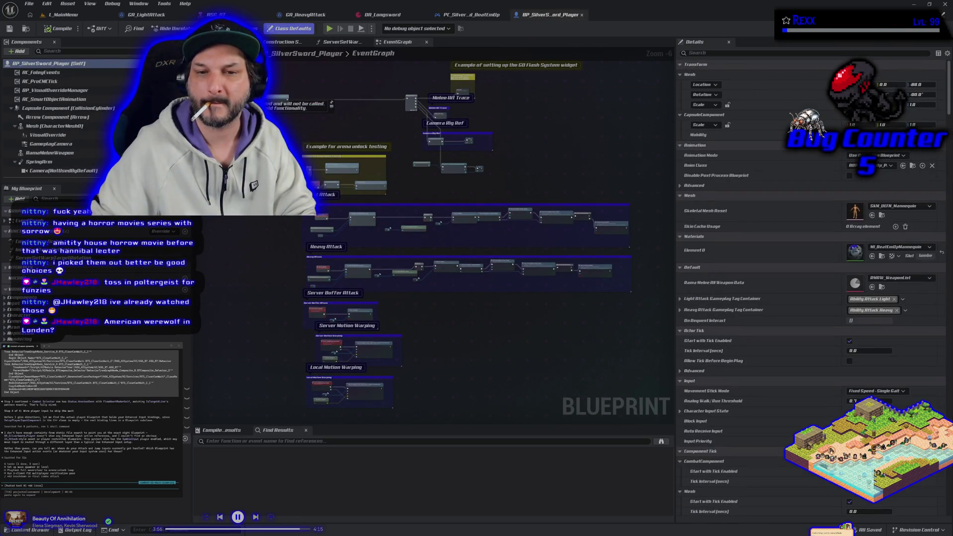
Step: Select the Heavy Attack and Server Buffer Attack groups, paste them into the terminal, then deselect
mouse_move(291, 199)
mouse_down()
mouse_move(328, 297)
mouse_move(641, 302)
mouse_up()
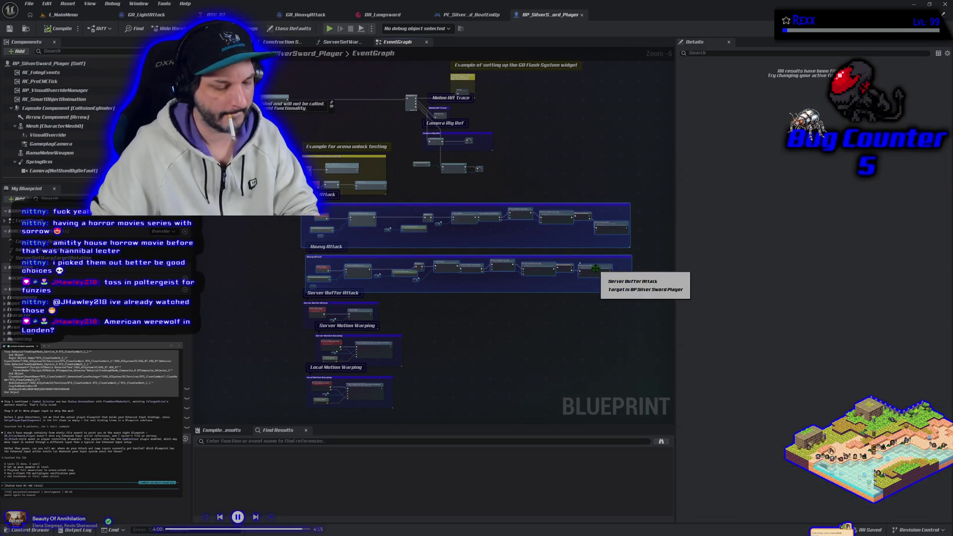
click(111, 486)
key(ctrl+v)
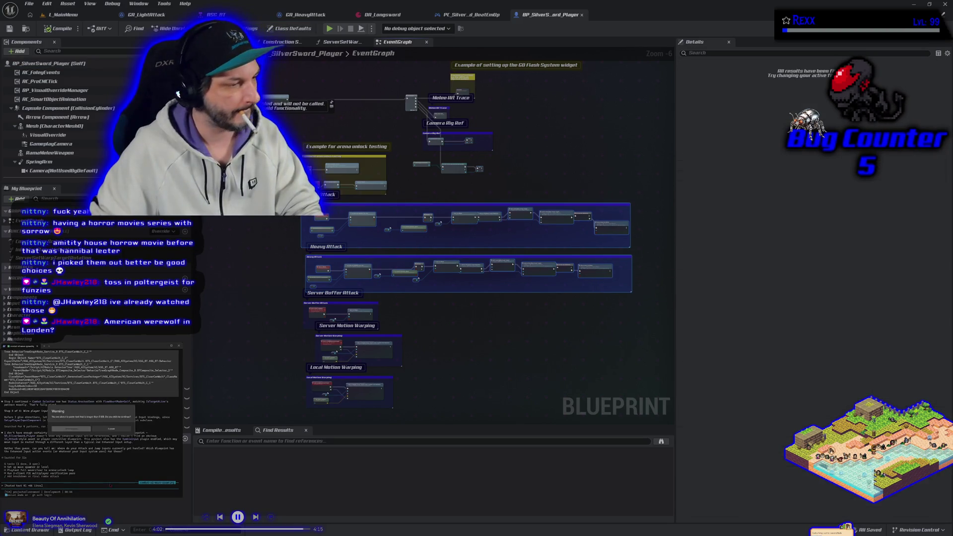
click(72, 429)
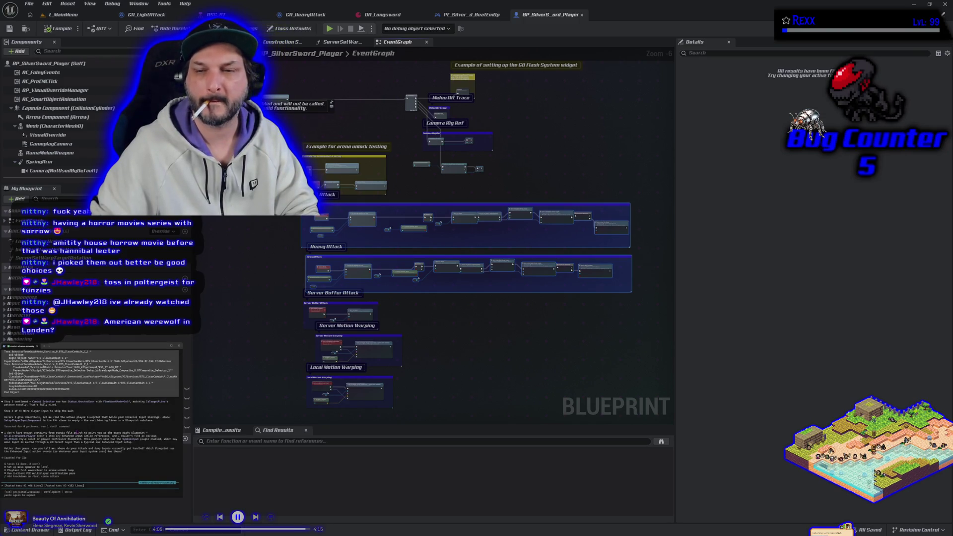
click(442, 339)
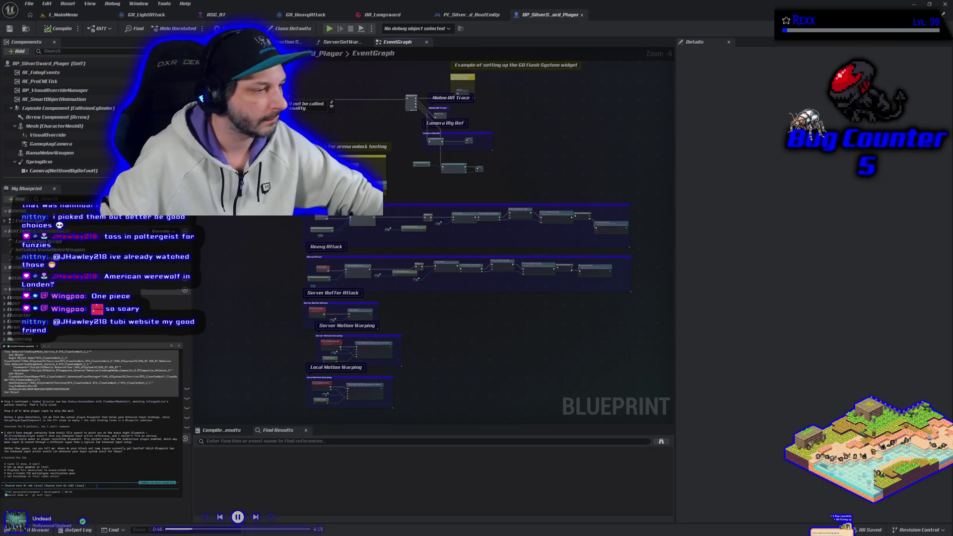
Step: Open SandboxCharacter_CMC_Player from Characters, view its camera and walk input groups, then return to L_MainMenu
click(35, 530)
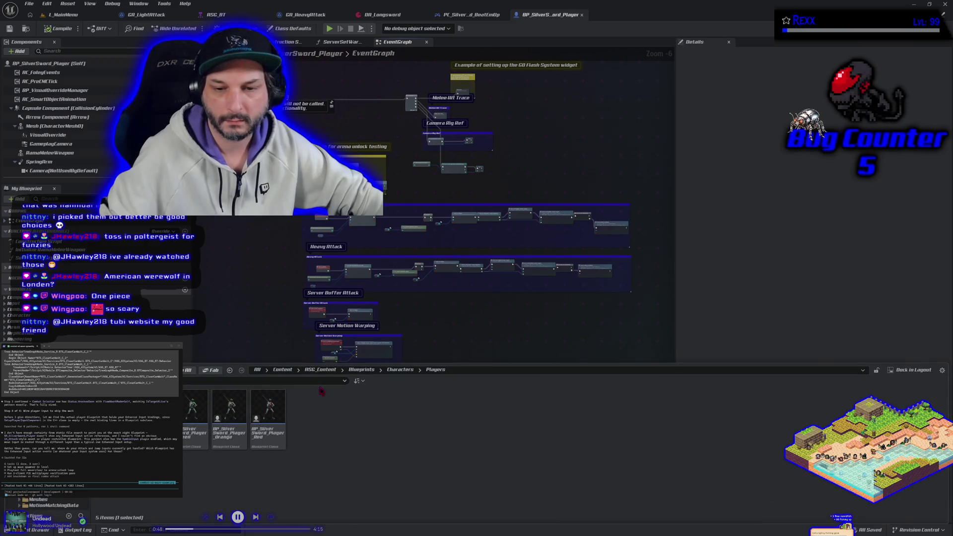
double_click(152, 407)
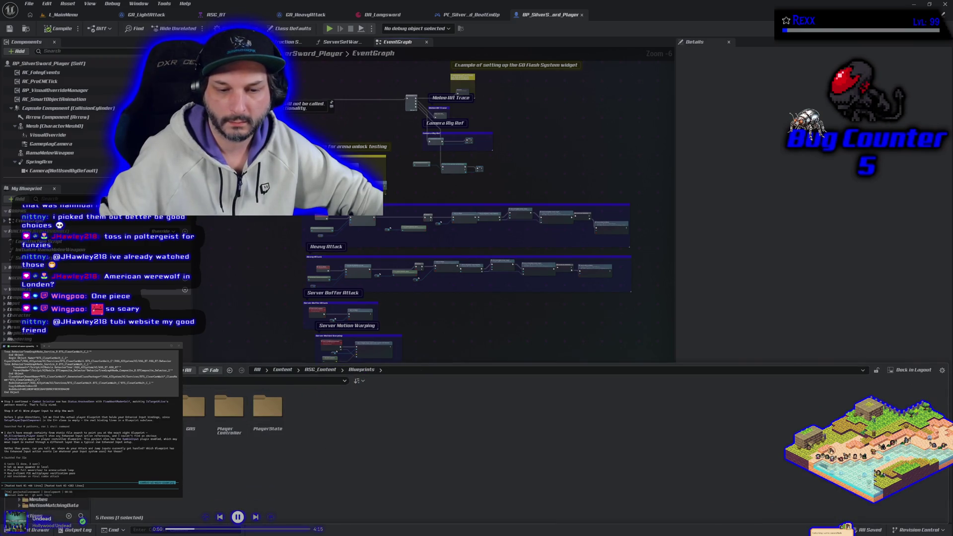
double_click(303, 445)
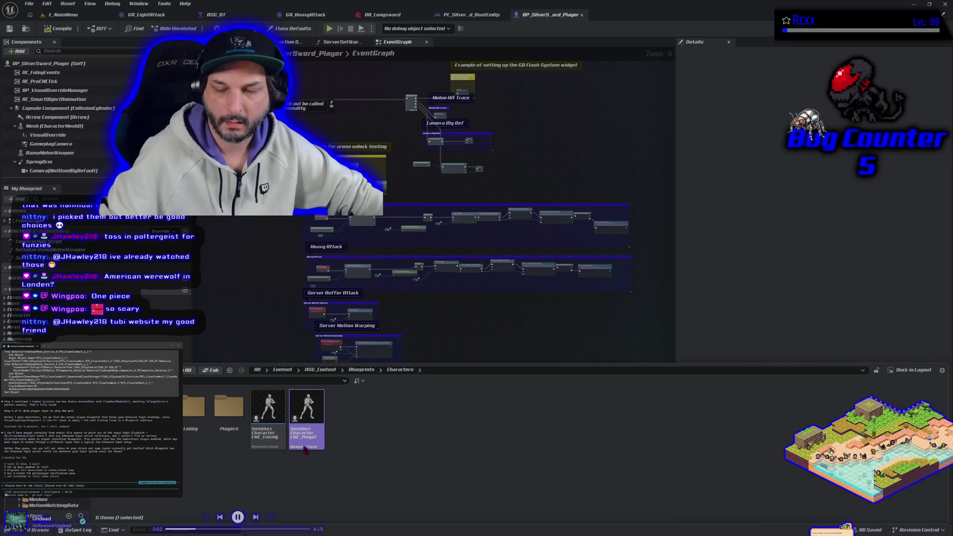
scroll(248, 262, down, 3)
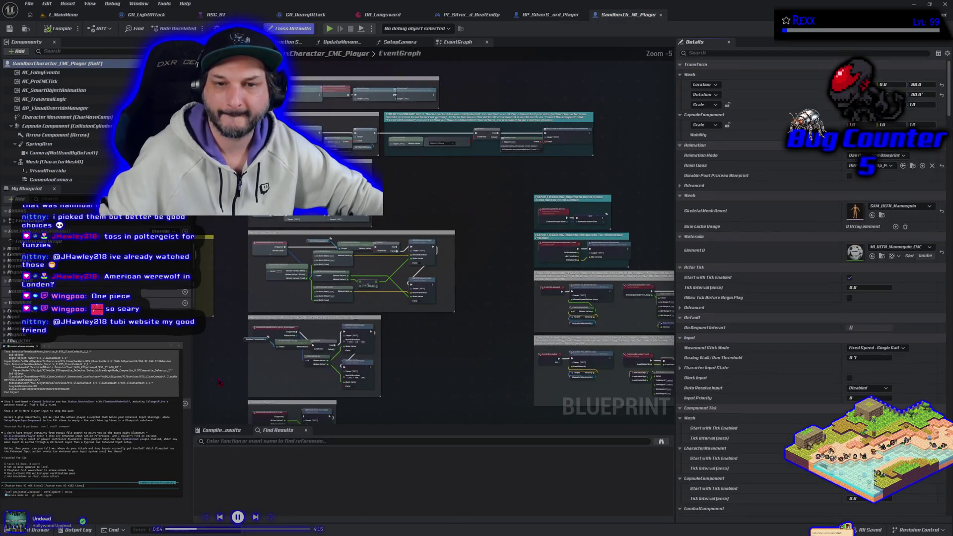
scroll(243, 270, up, 1)
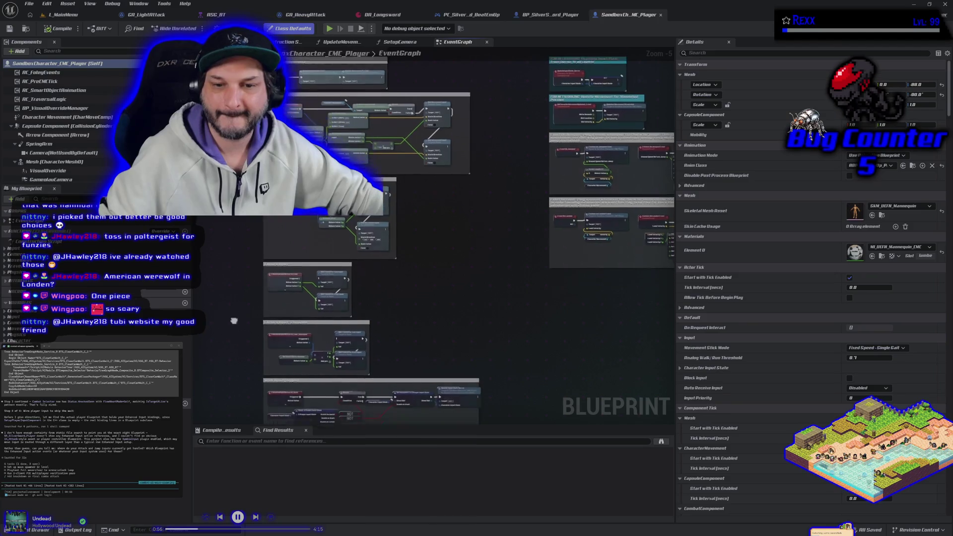
scroll(237, 282, down, 6)
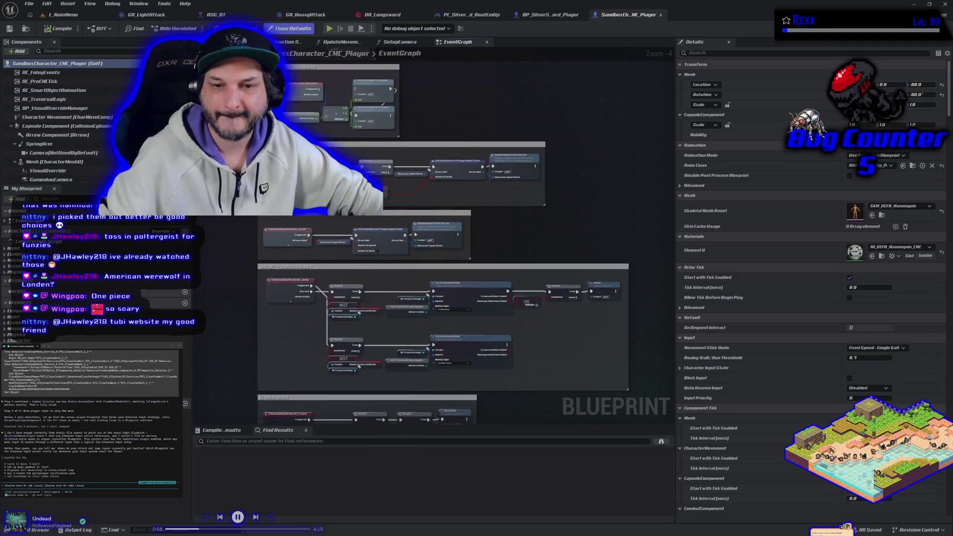
scroll(225, 325, up, 6)
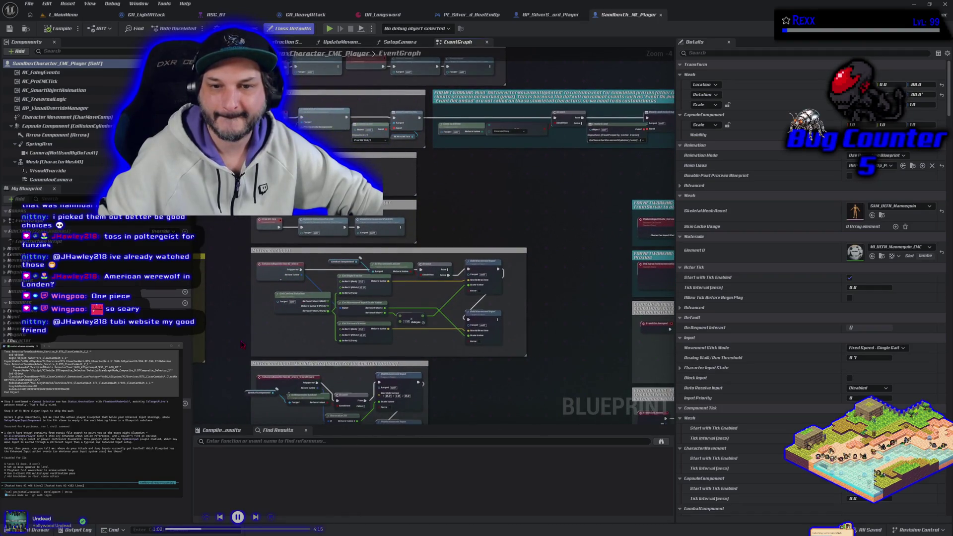
mouse_move(410, 227)
mouse_down()
mouse_move(225, 298)
mouse_move(230, 9)
mouse_up()
scroll(229, 198, down, 1)
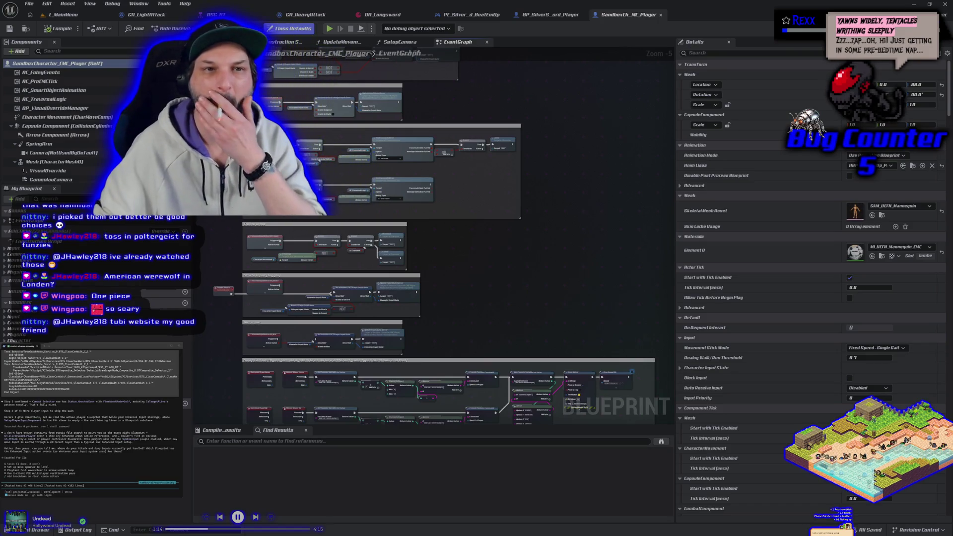
click(80, 14)
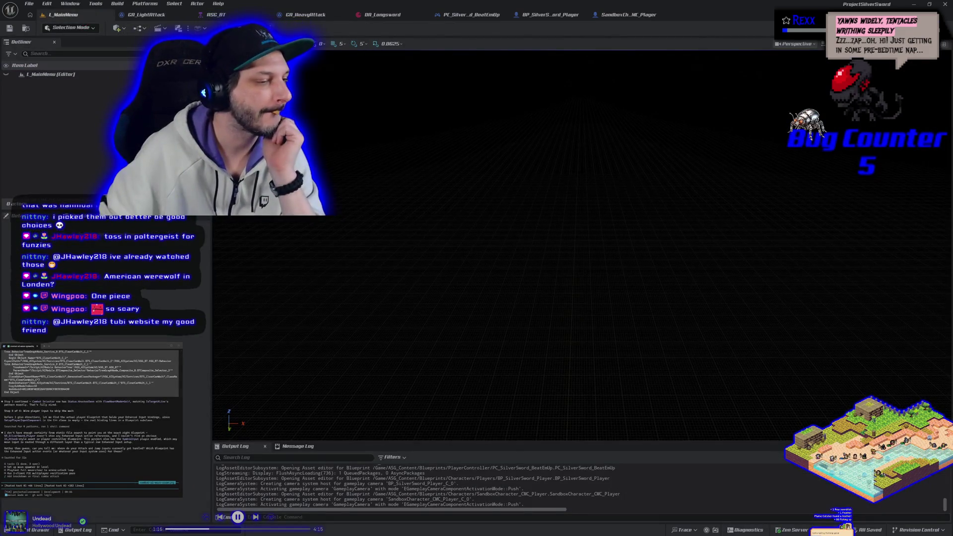
Step: Submit the pasted message to the assistant and close the SandboxCharacter_CMC_Player editor tab
key(Return)
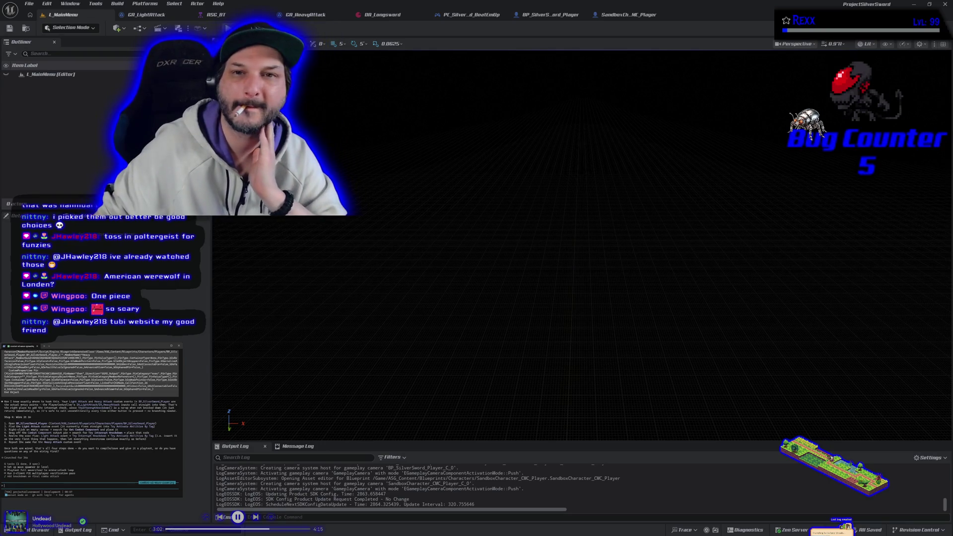
middle_click(599, 16)
Step: Drop a Combat Component getter from the Components panel below Light Attack in BP_SilverSword_Player
click(550, 15)
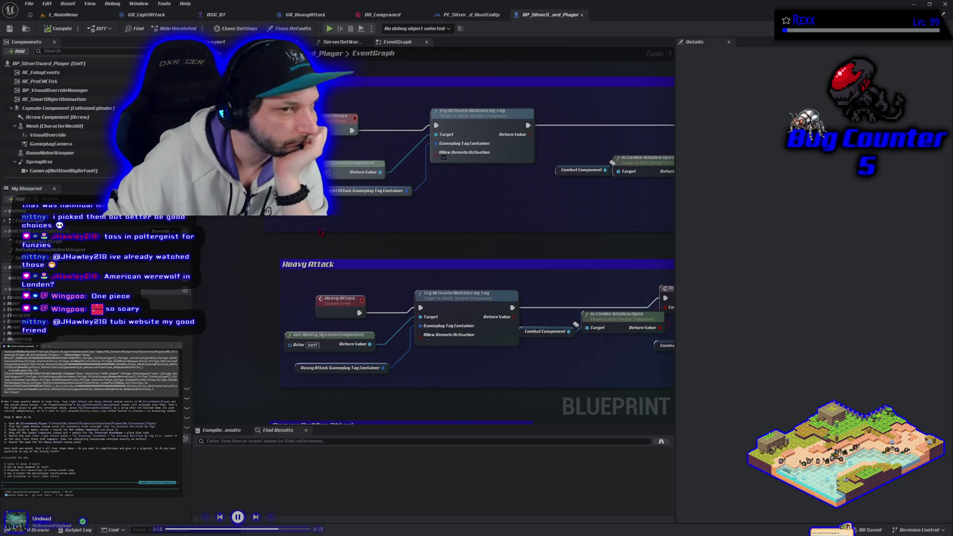
scroll(58, 128, down, 3)
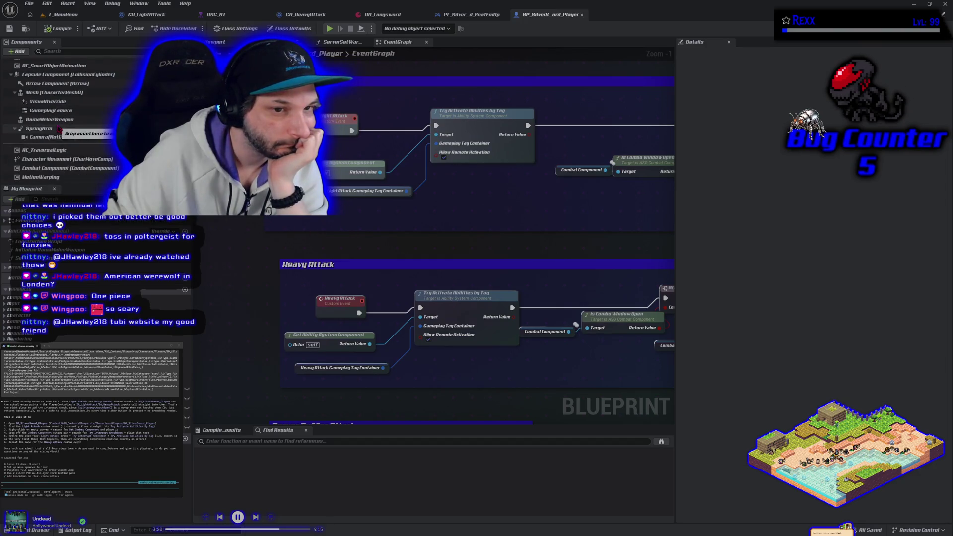
click(60, 167)
mouse_move(59, 168)
mouse_down()
mouse_move(368, 229)
mouse_move(323, 212)
mouse_up()
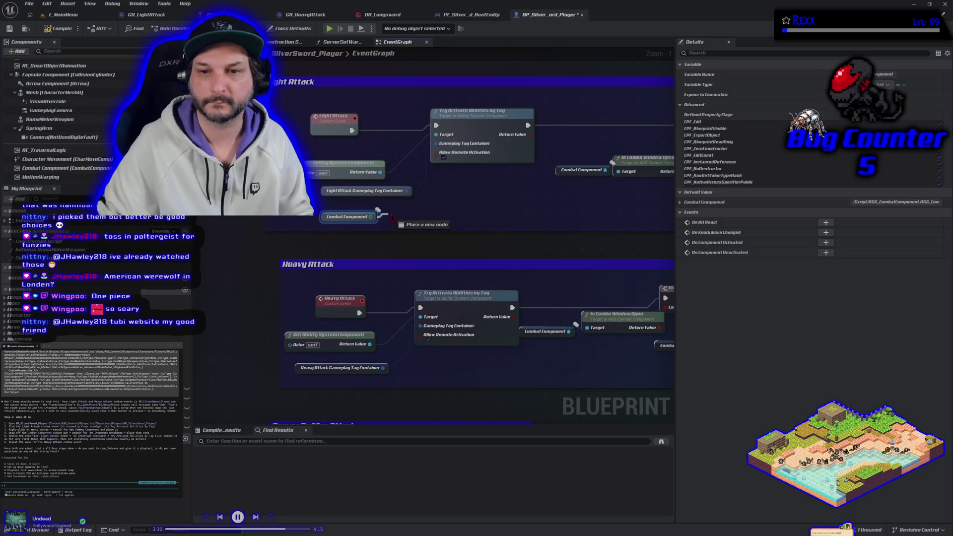
Step: Add a Try Interrupt Knockdown call wired to the Combat Component, then ask the assistant about an Any Key input
drag(371, 217, 395, 219)
text(try int)
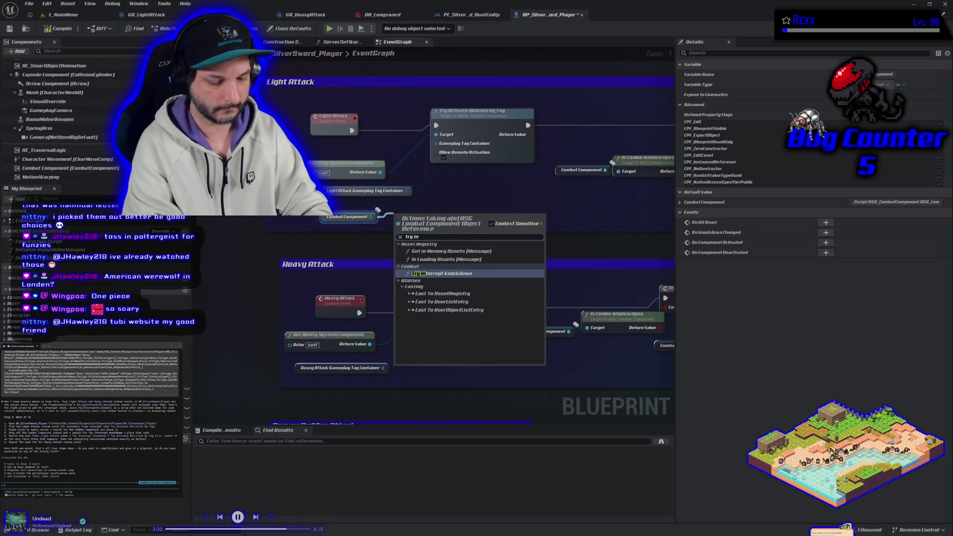
key(Return)
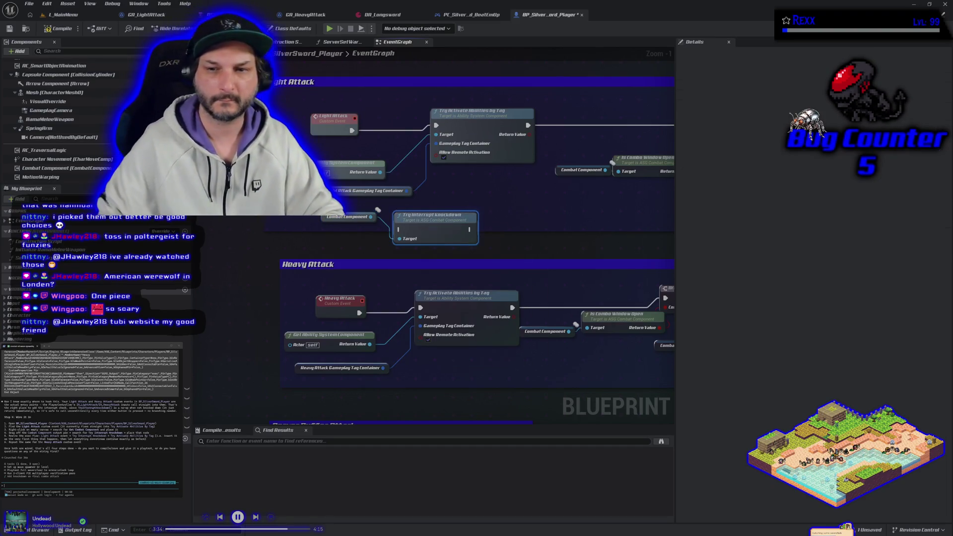
drag(427, 219, 470, 199)
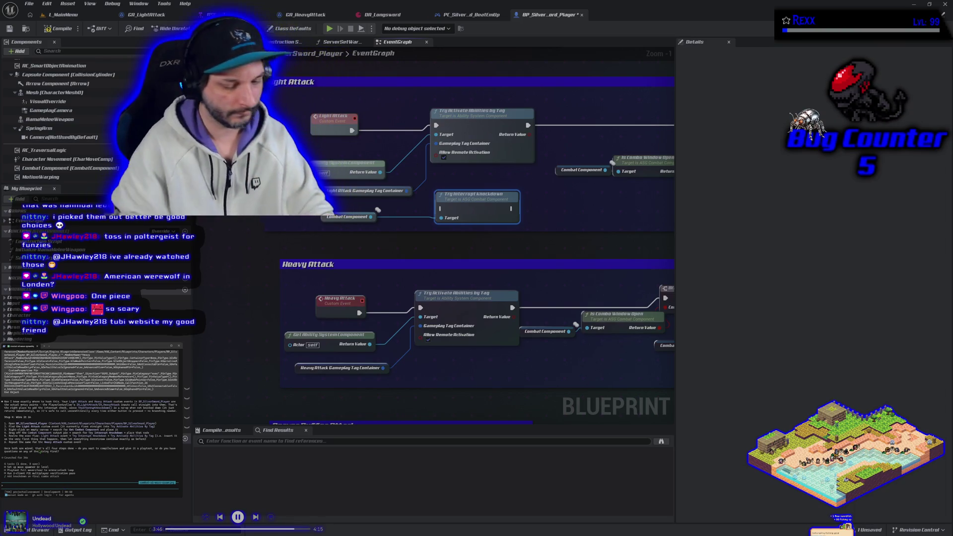
text(ok)
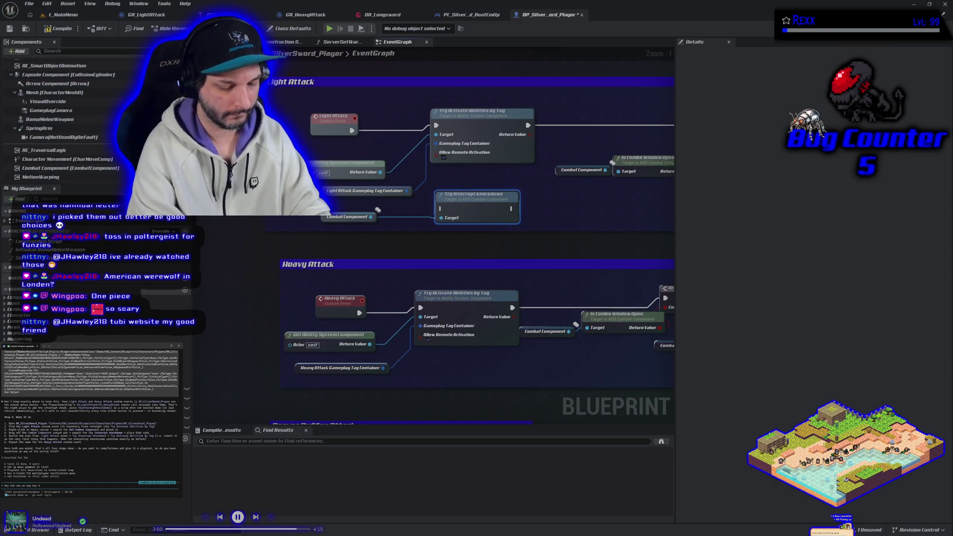
text(t i)
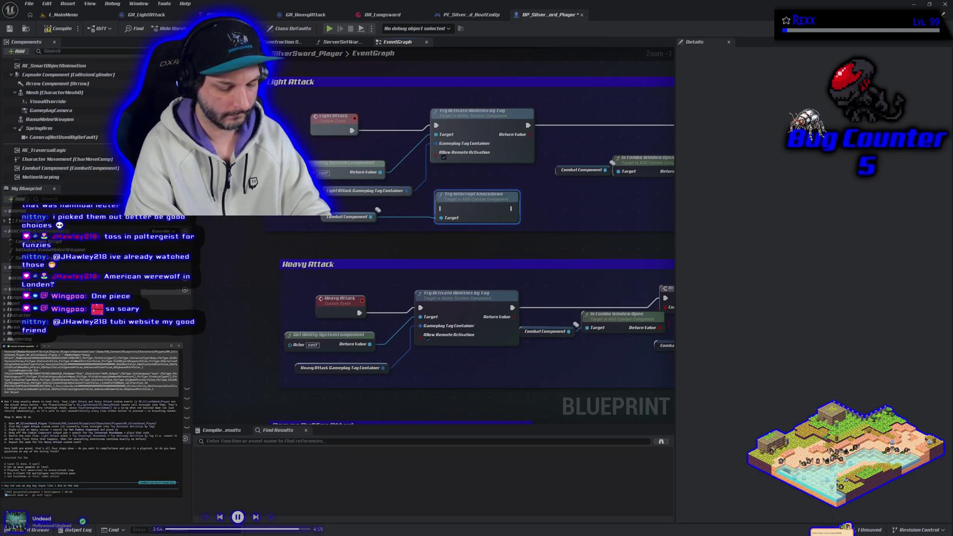
key(Return)
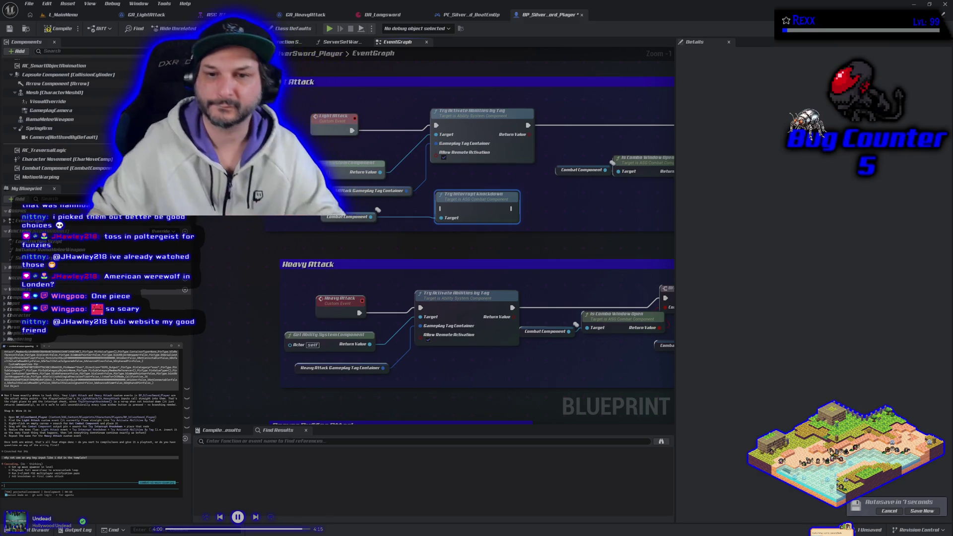
Step: Add an 'Any Key' input event node to the event graph and nudge it slightly left and down
right_click(222, 259)
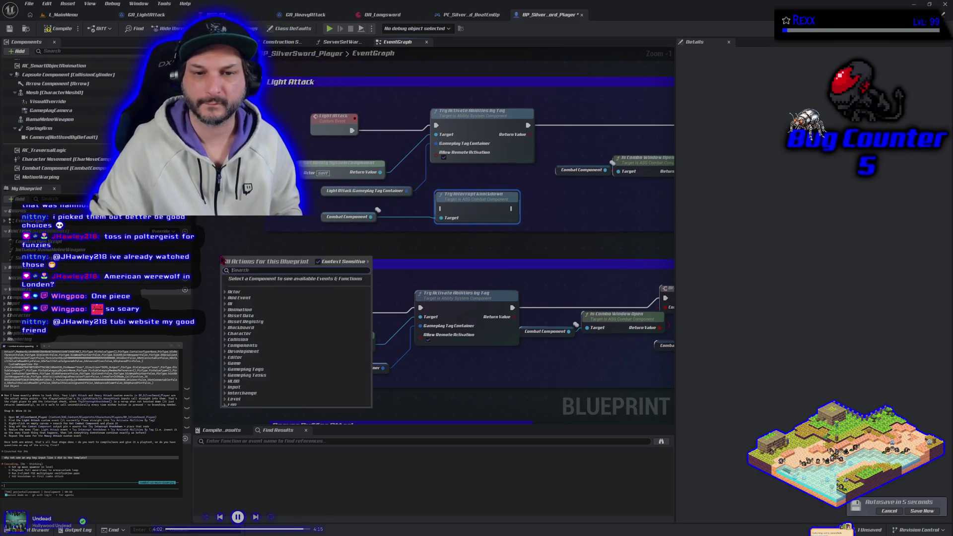
text(any key)
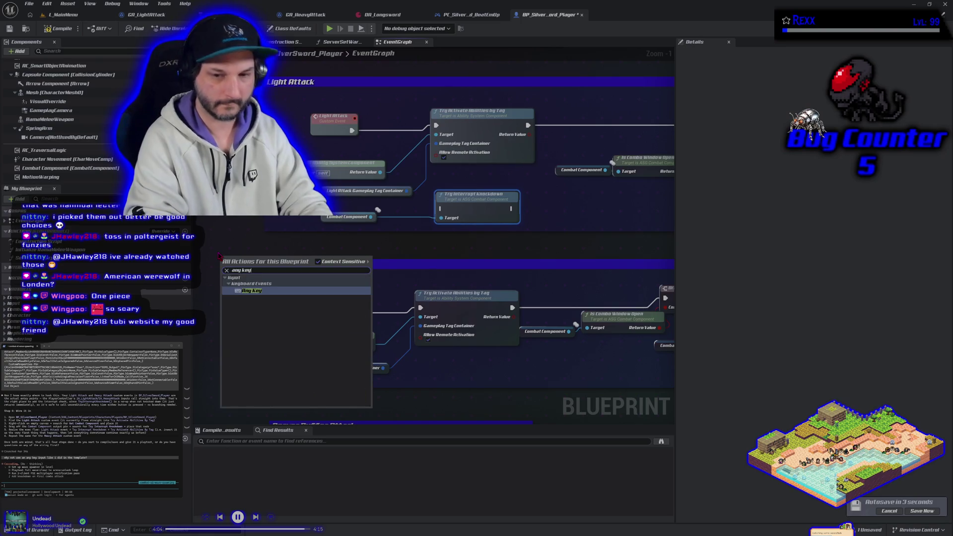
key(Return)
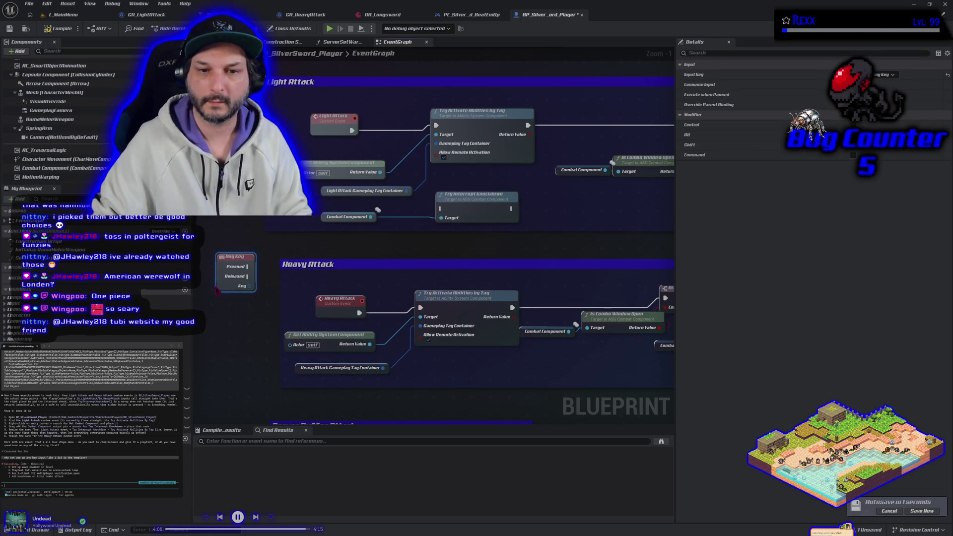
drag(234, 273, 223, 282)
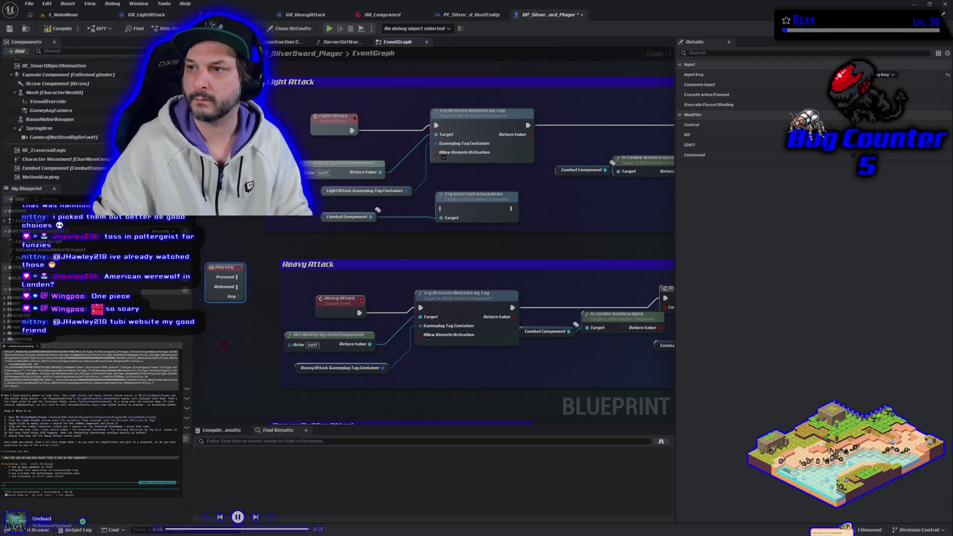
scroll(243, 278, down, 2)
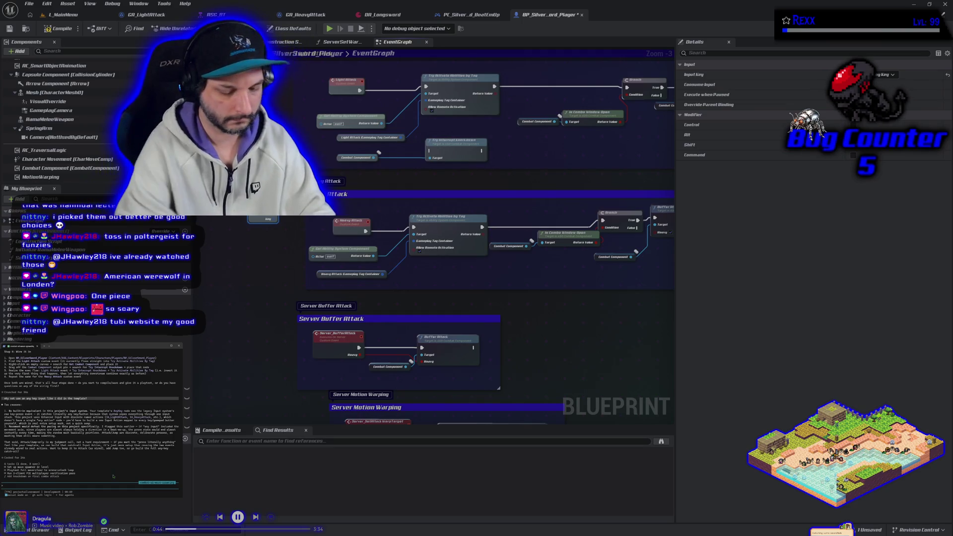
text(set it a)
text(e set prev to a re)
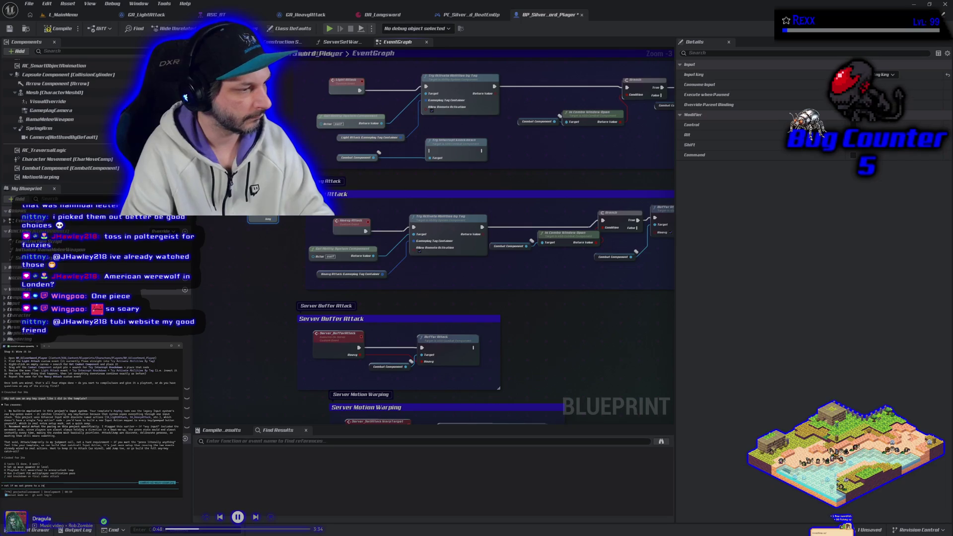
text(ime,)
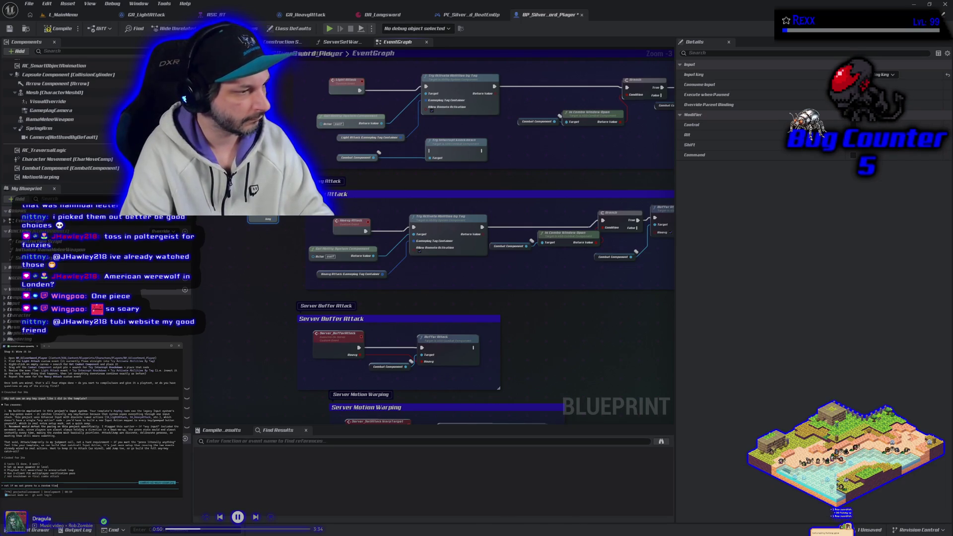
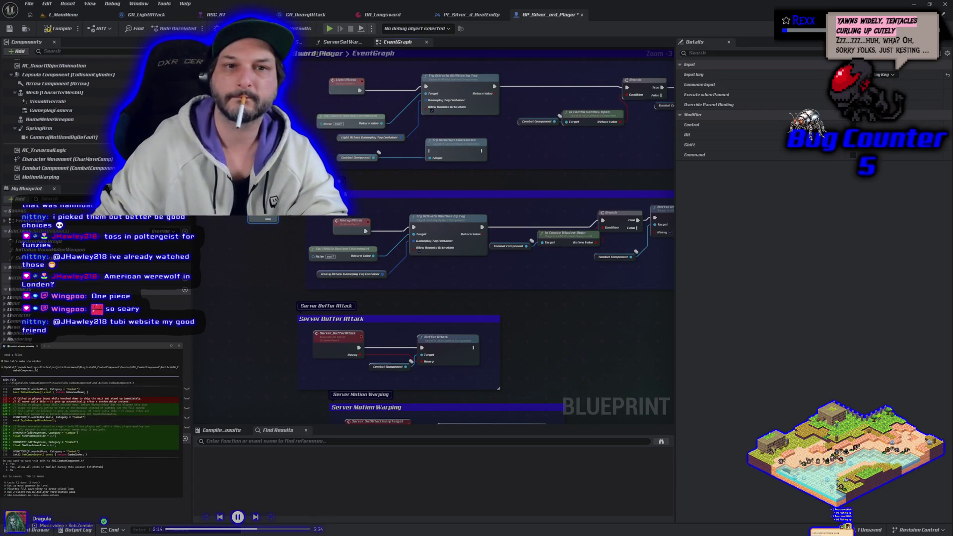
Step: Compile and save the player blueprint, then return to JetBrains Rider
click(60, 29)
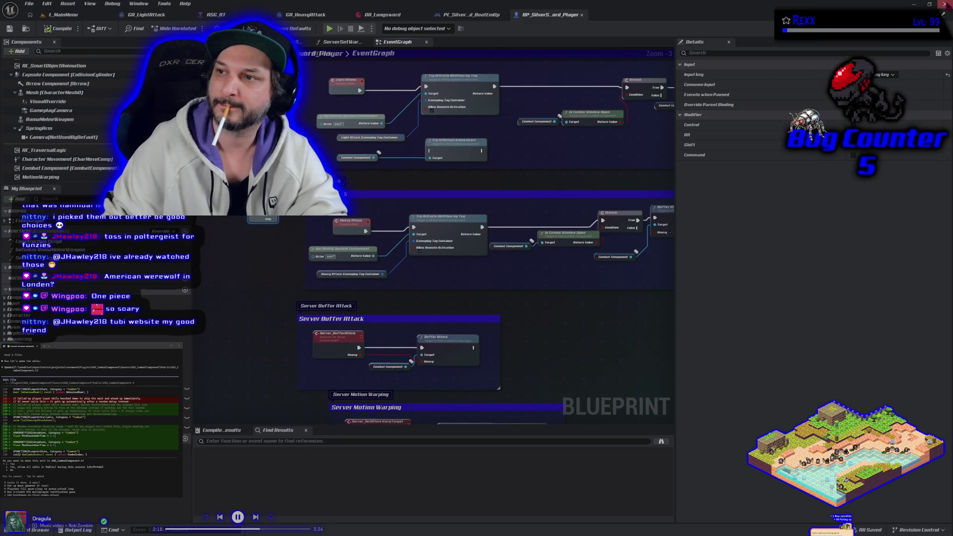
key(alt+Tab)
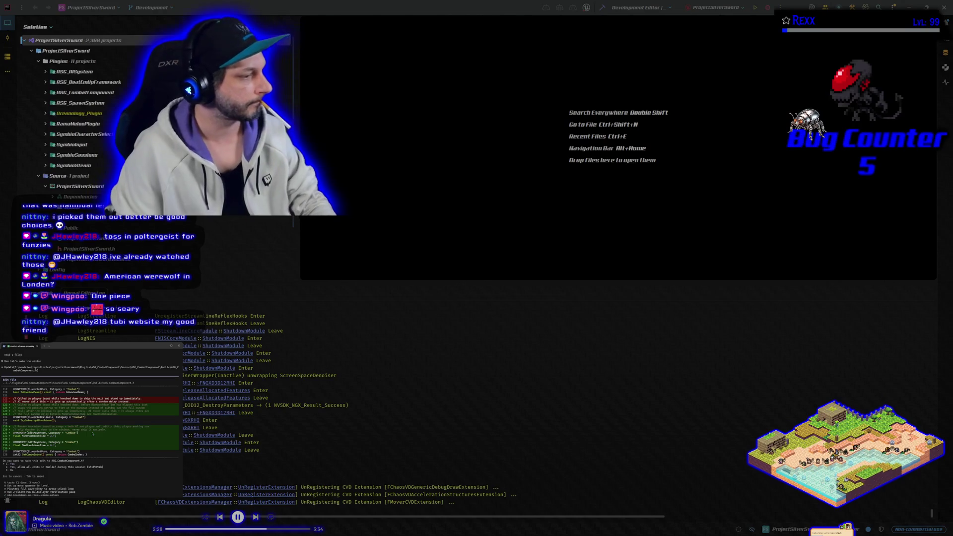
Step: Accept the assistant's proposed code edit and send it a question about any-key inputs
key(Return)
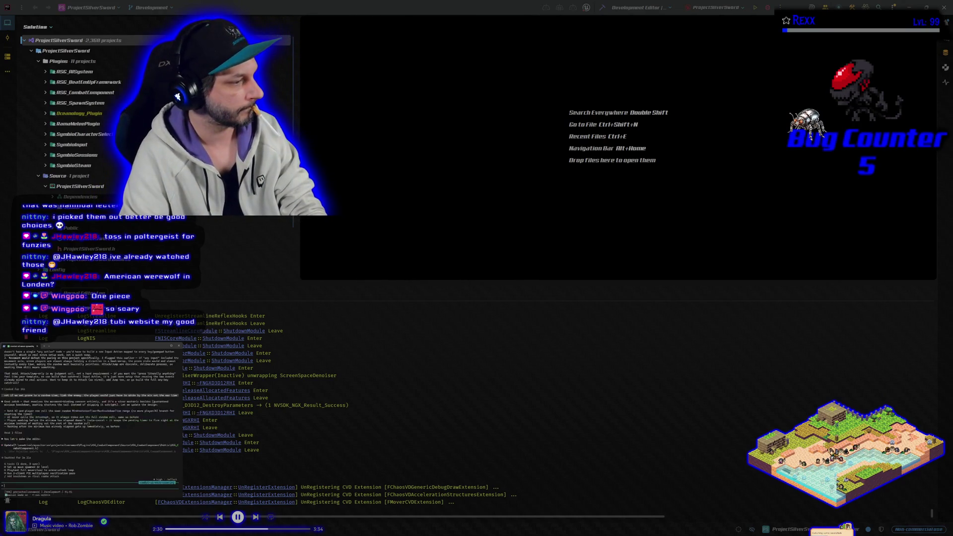
text(i w)
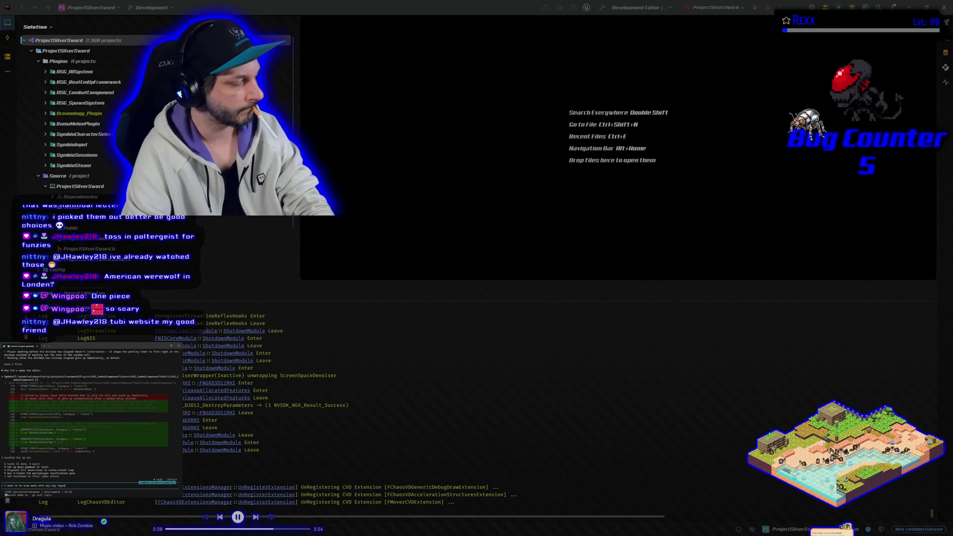
text(, adding it to eve)
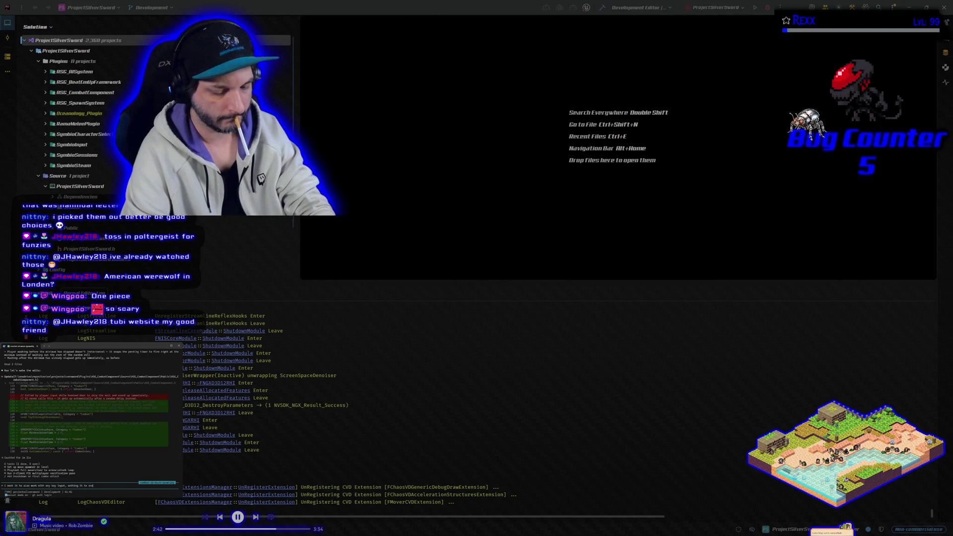
text(ry input mode)
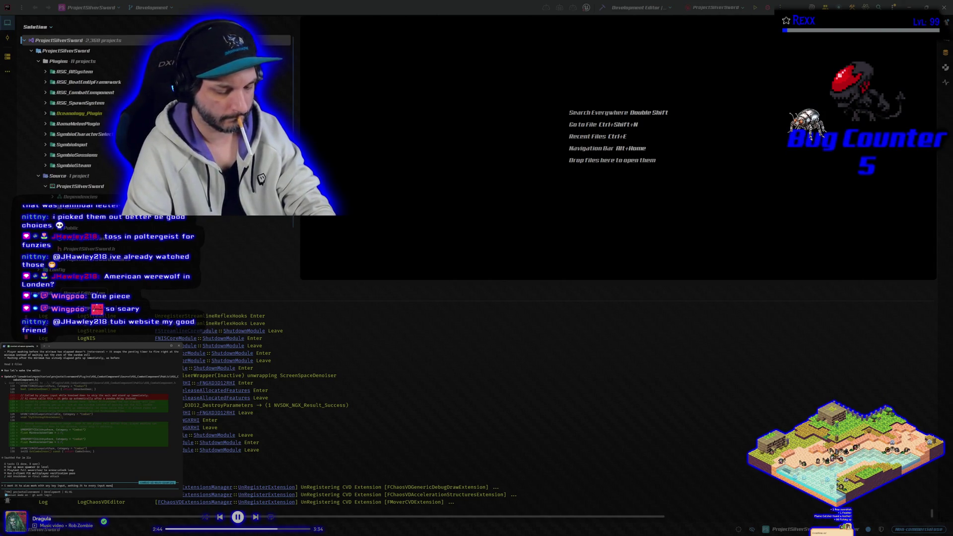
text(s a pain)
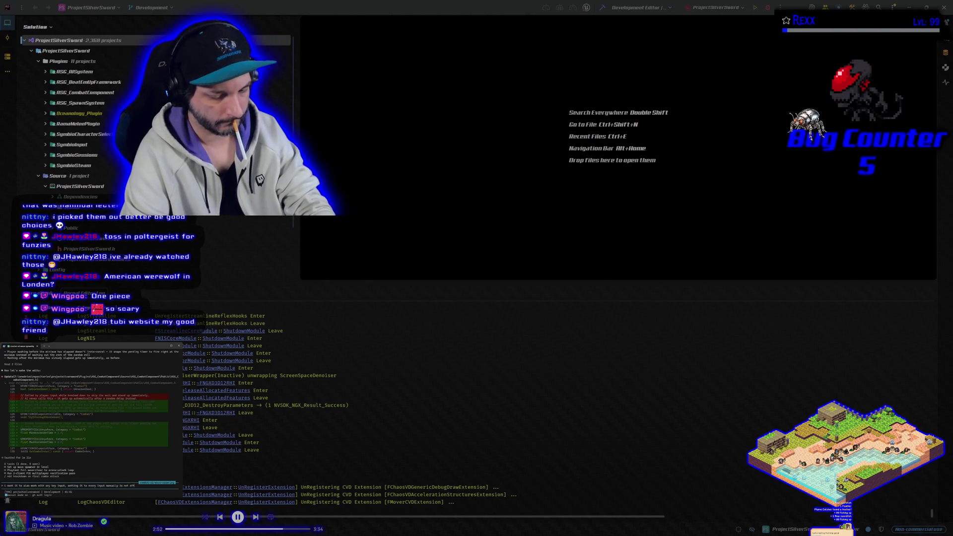
key(BackSpace)
key(BackSpace)
key(BackSpace)
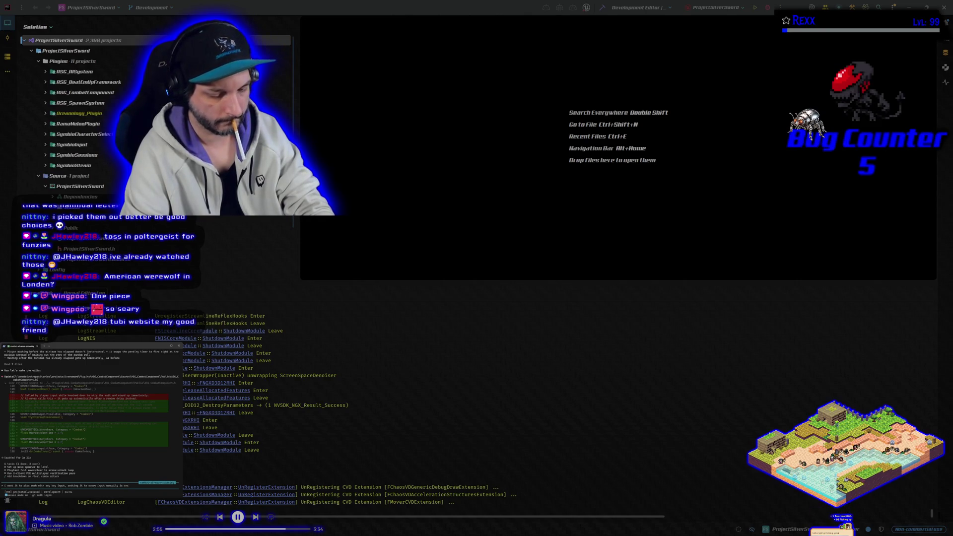
key(Return)
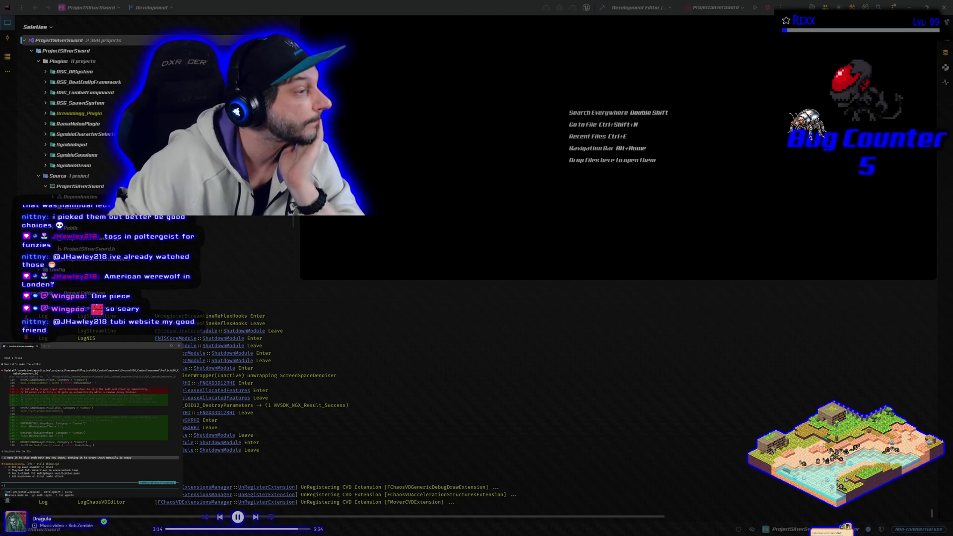
key(ctrl+shift+t)
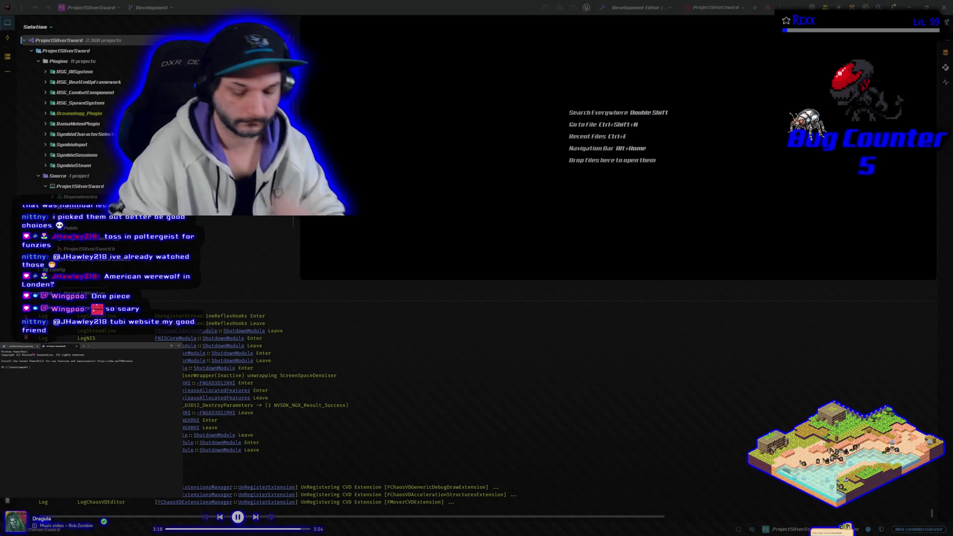
Step: Start Claude Code in the ProjectSilverSword source folder and ask for Enhanced Input's any-key equivalent
text(cd f:/onedrive/repositories/projectsilversword/source/projectsilversword)
key(Return)
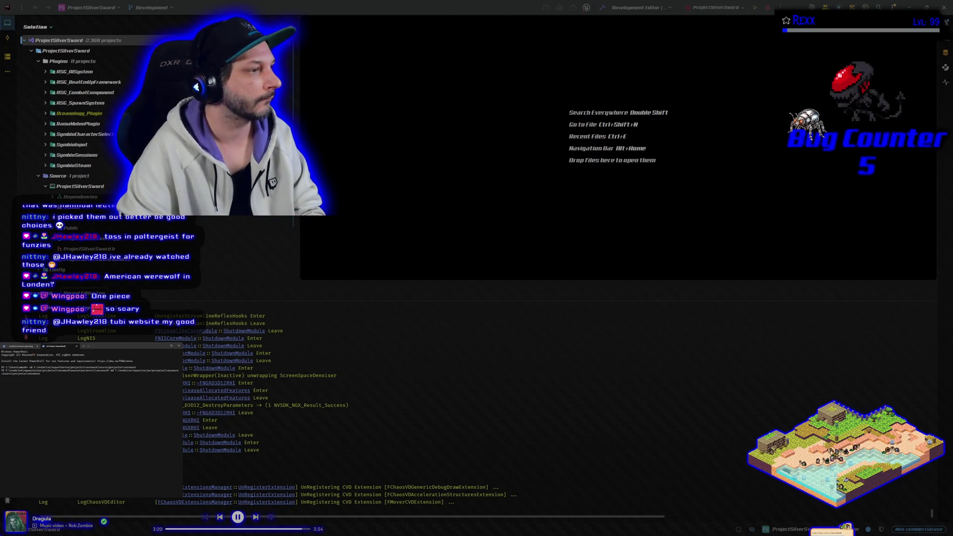
text(claude)
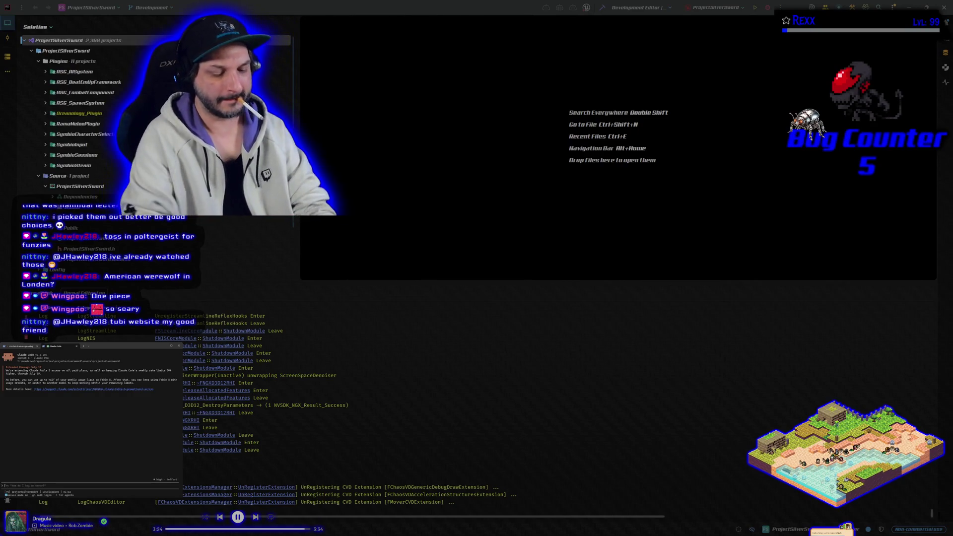
text(what is the ue5)
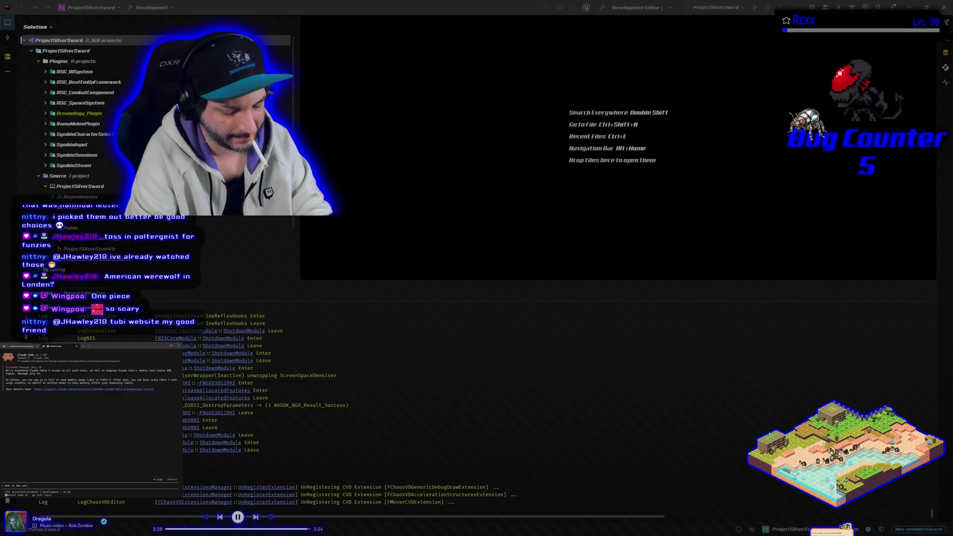
text(mi)
text(npu)
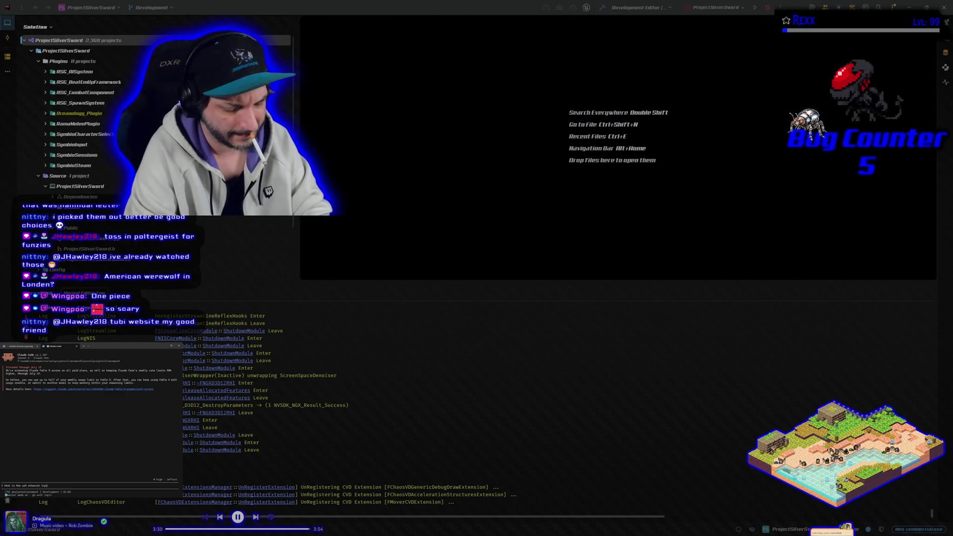
text(quivalent of)
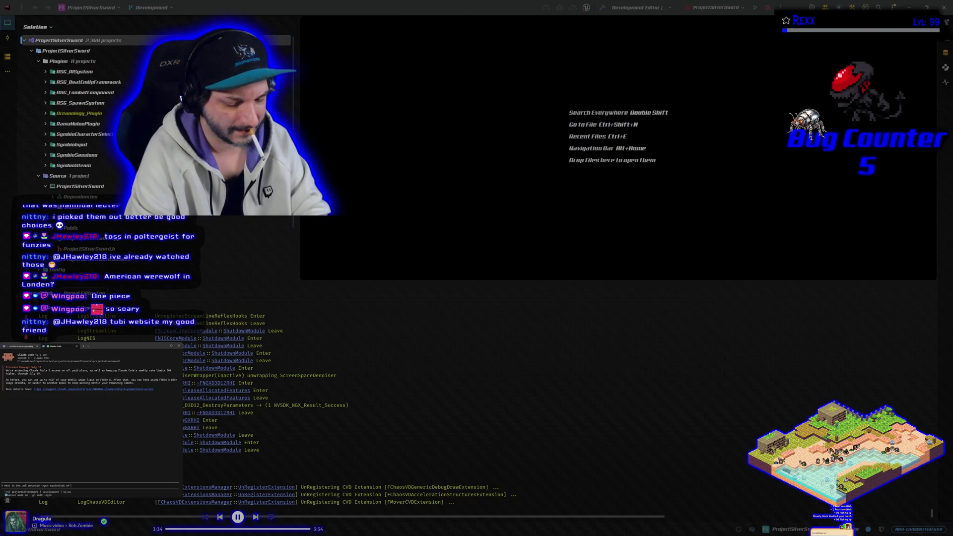
text( any key?)
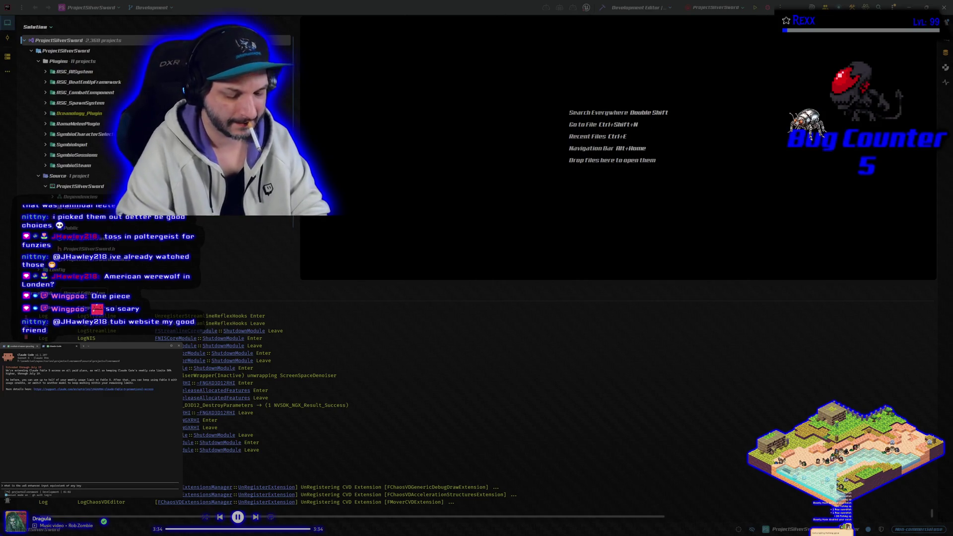
key(Return)
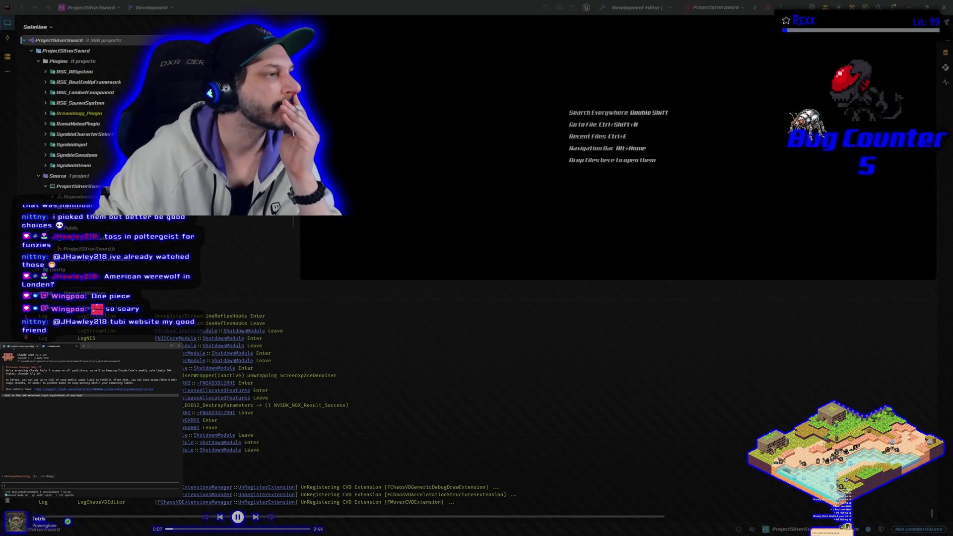
Step: Read the Enhanced Input any-key answer in the second assistant session
scroll(90, 422, up, 3)
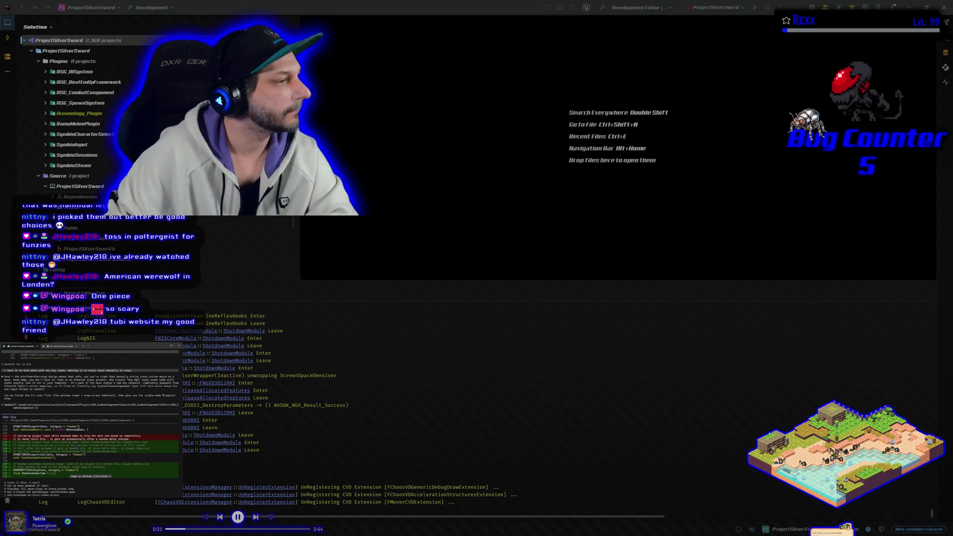
scroll(90, 422, down, 3)
click(60, 346)
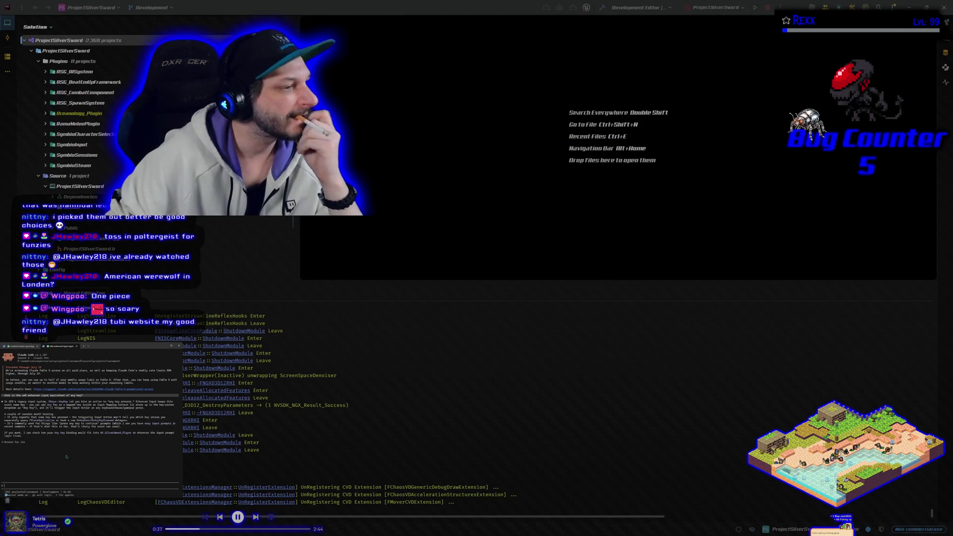
Step: In the first session, approve the combat component edit and begin a reply
click(24, 348)
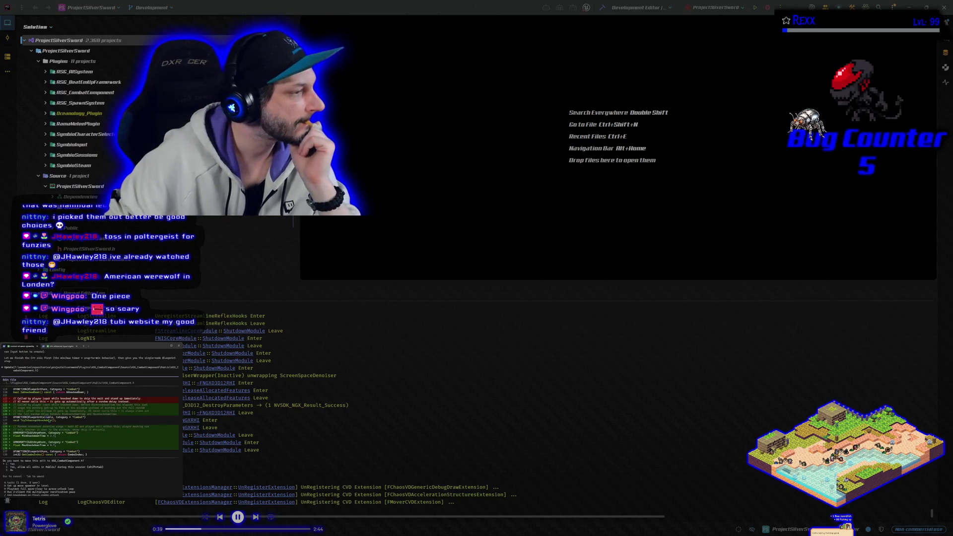
scroll(63, 379, up, 3)
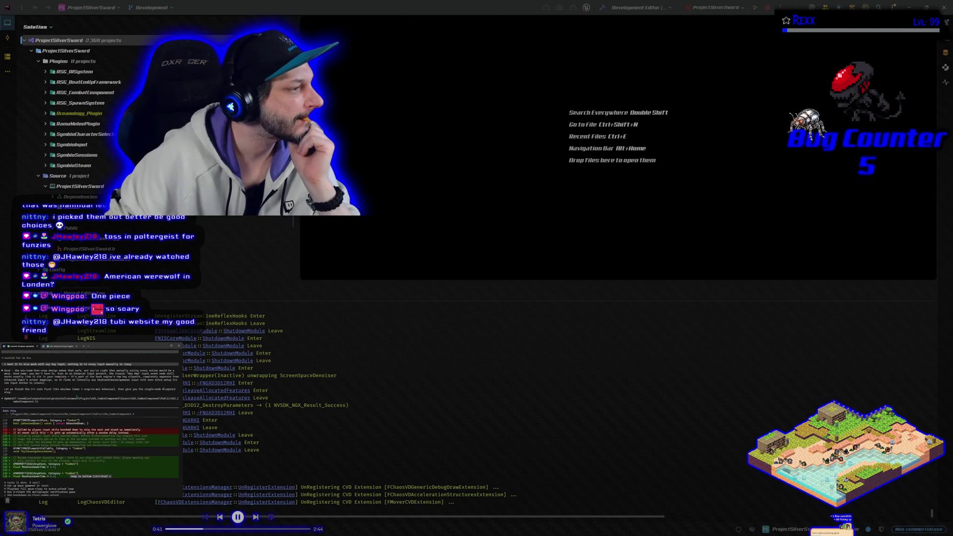
scroll(90, 414, down, 3)
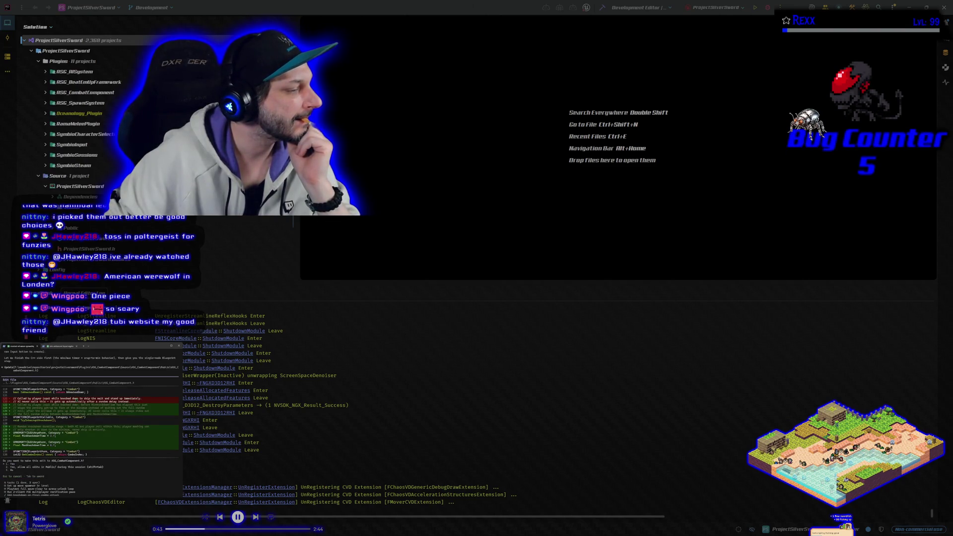
key(Return)
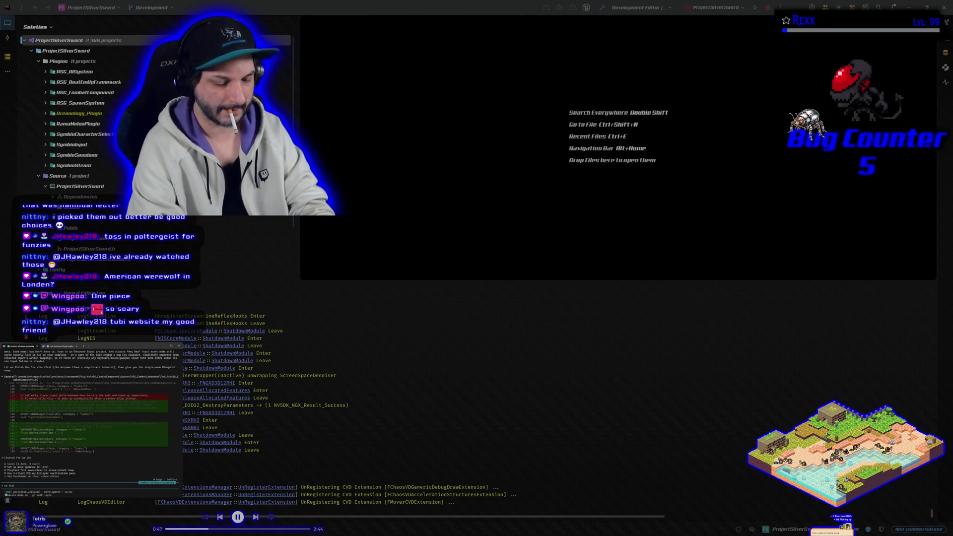
text(ta)
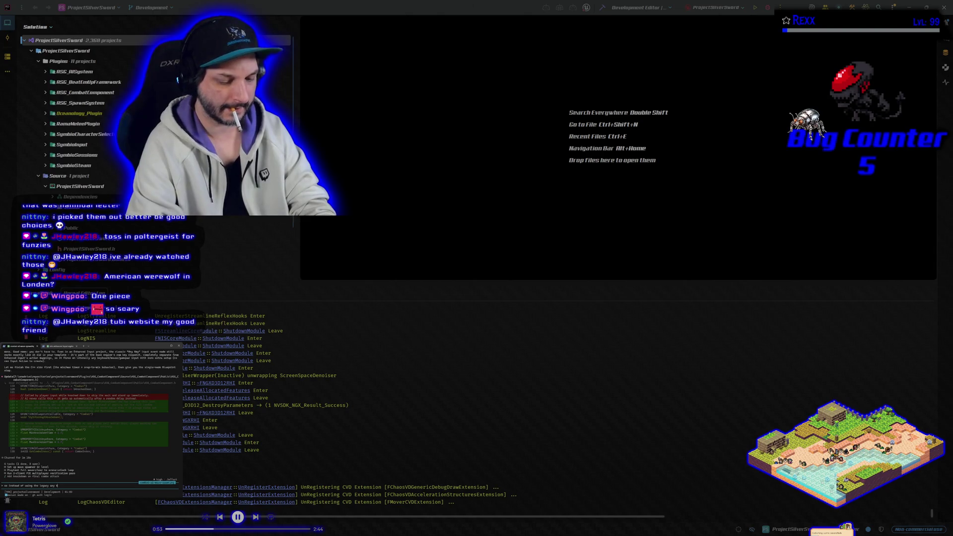
text(we)
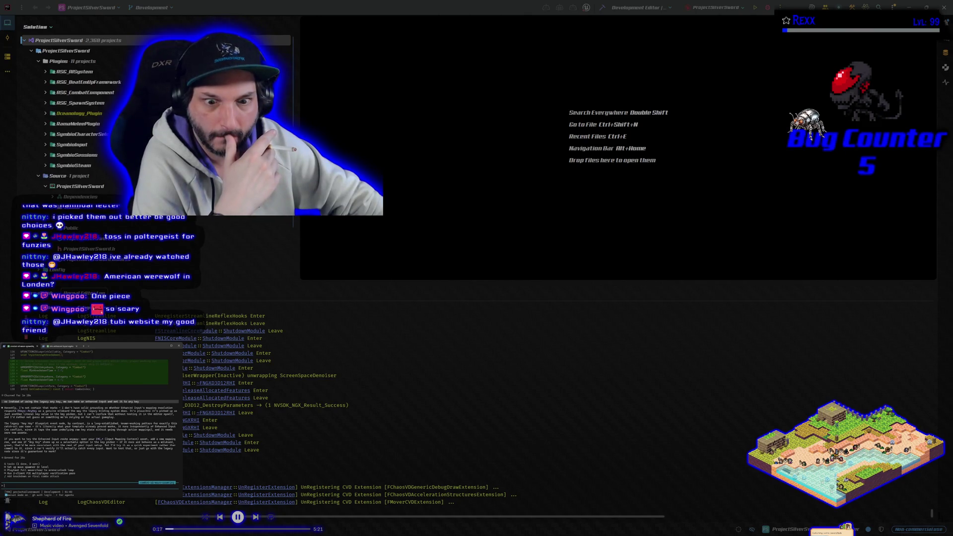
Step: Draft the reply about the legacy any key node, then view the second session
text(any key node)
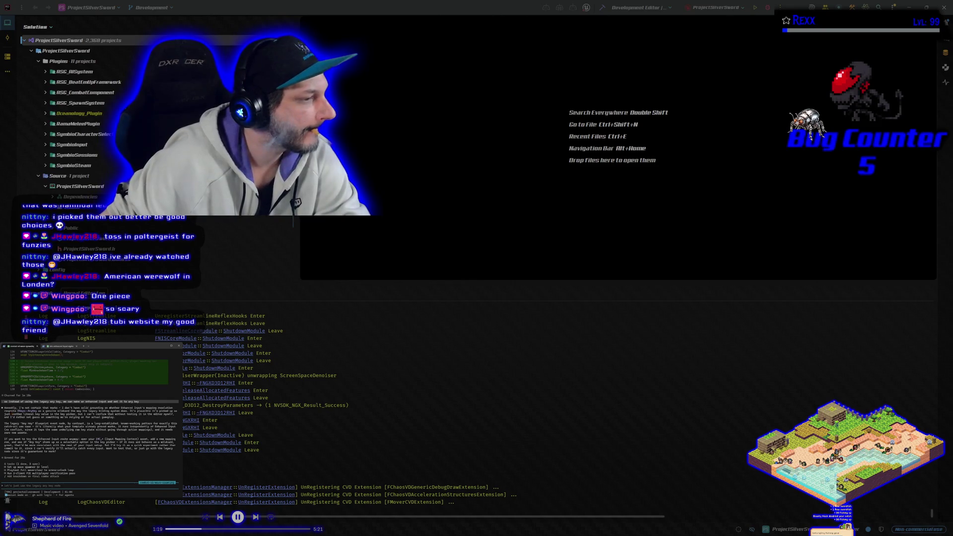
click(58, 347)
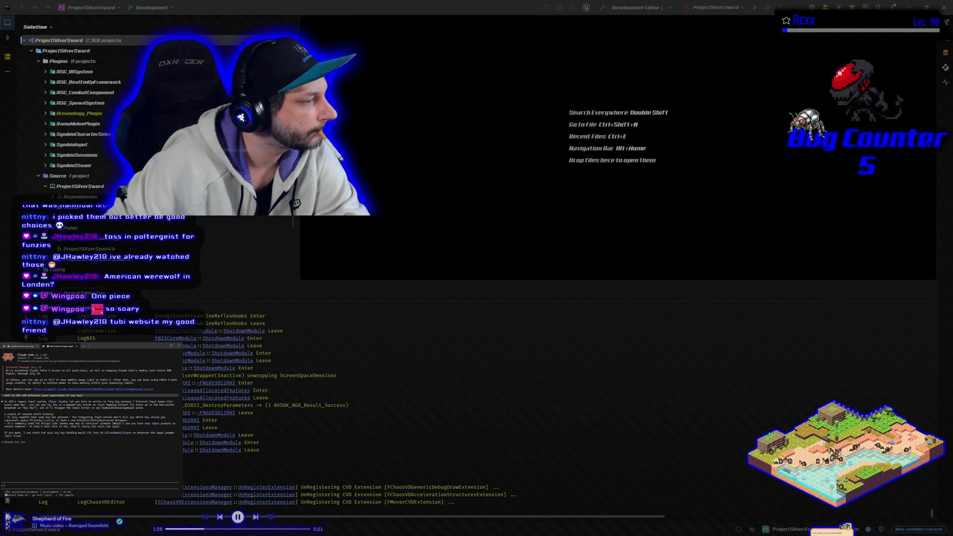
Step: Tell the assistant to use the legacy any key, approve its next edit, and shrink the log panel
click(19, 346)
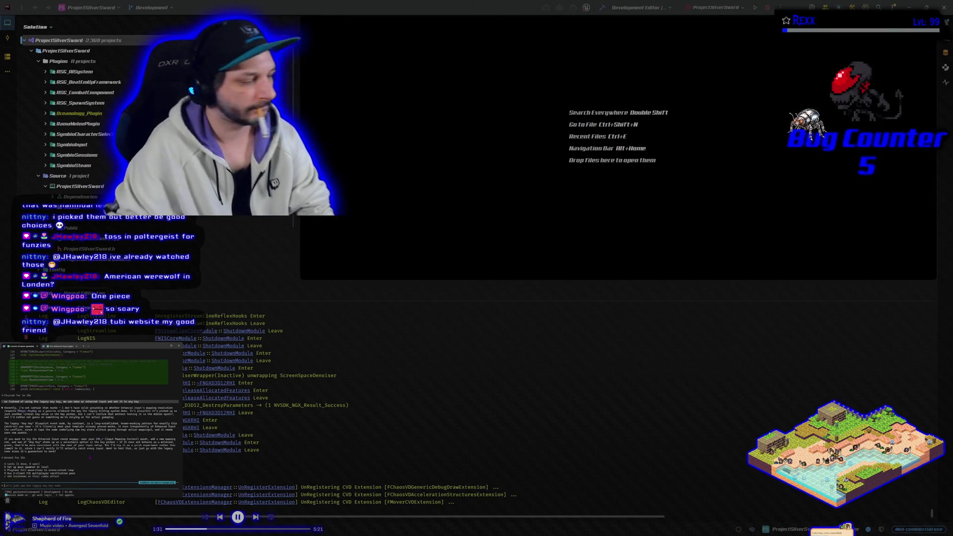
key(Tab)
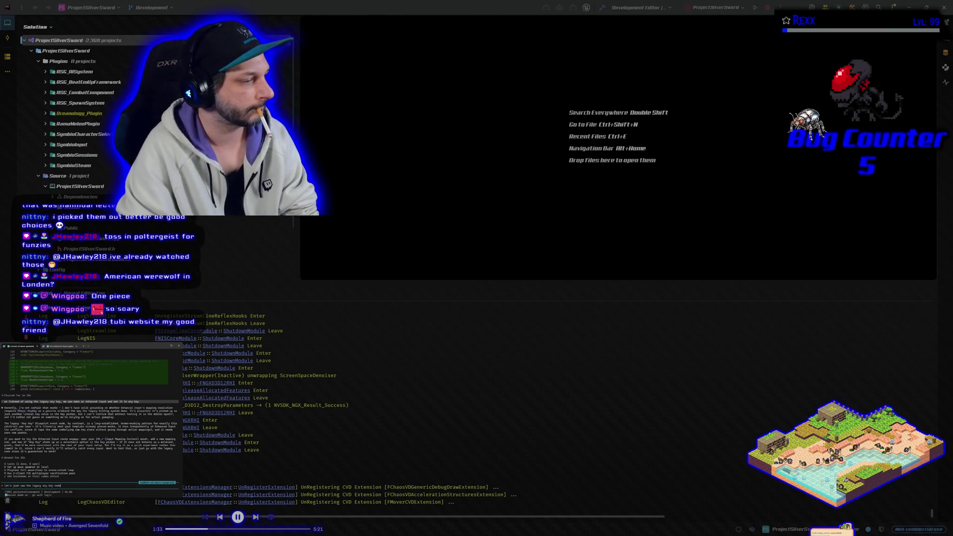
key(Return)
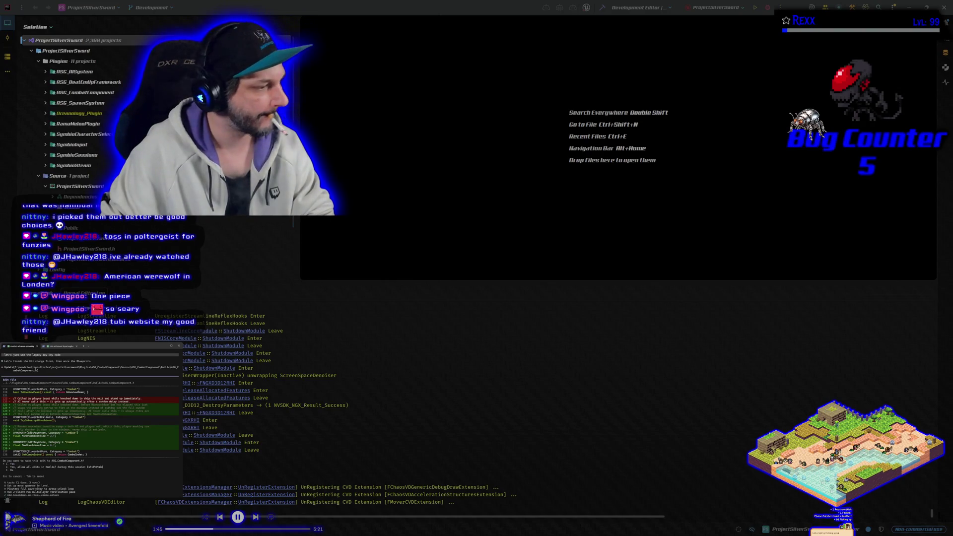
key(Return)
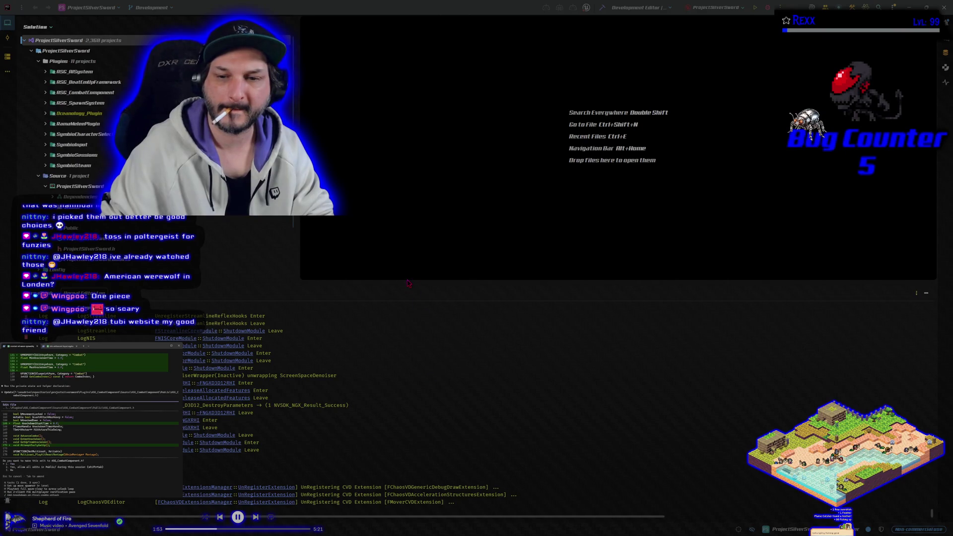
drag(409, 283, 401, 403)
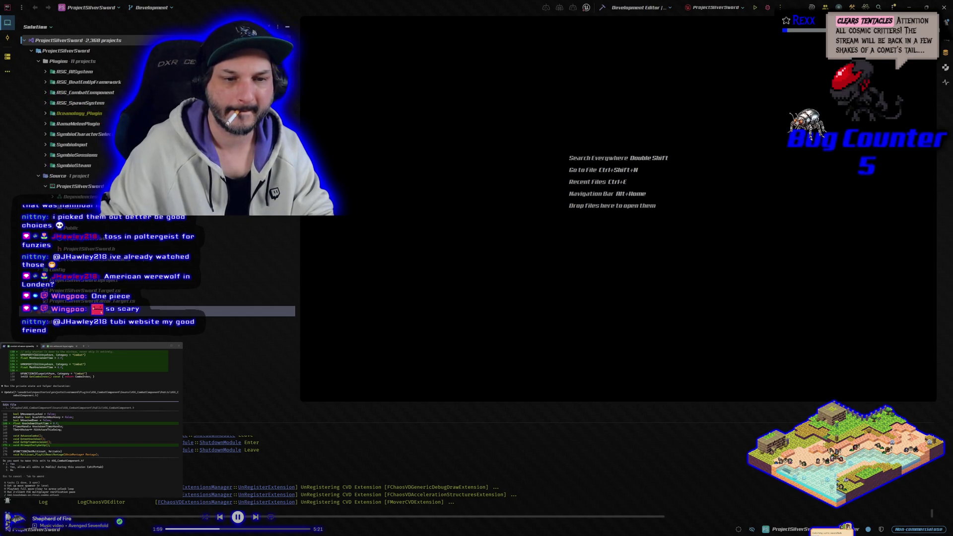
Step: Open SilverSword_Character_Player.h from the Public folder along with its .cpp source file
click(53, 228)
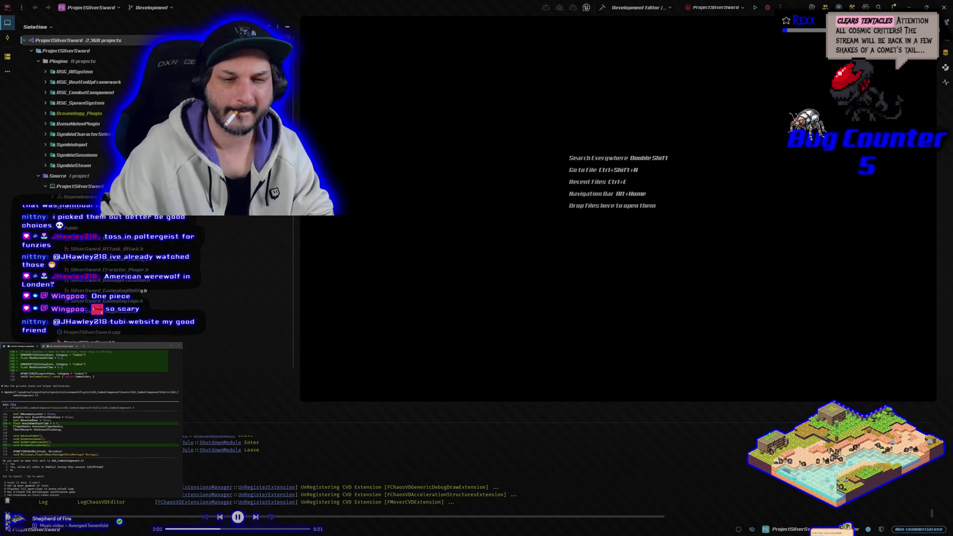
double_click(109, 270)
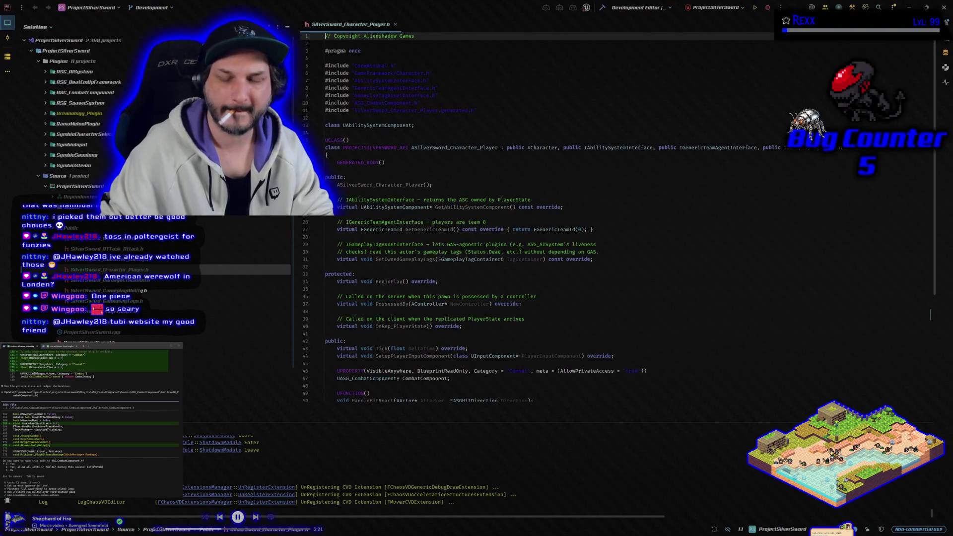
key(ctrl+alt+Home)
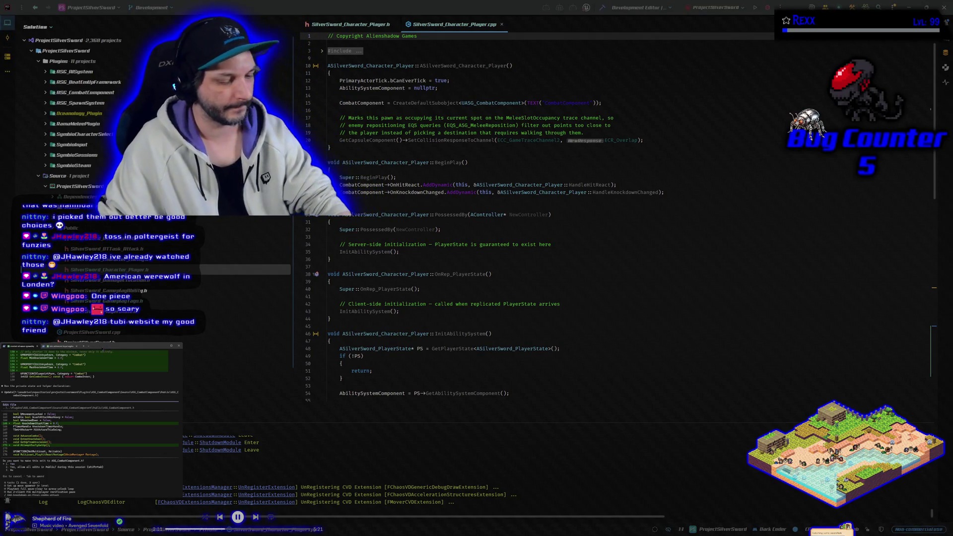
Step: Accept the proposed header edit and return to the session with the next combat component edit
key(Return)
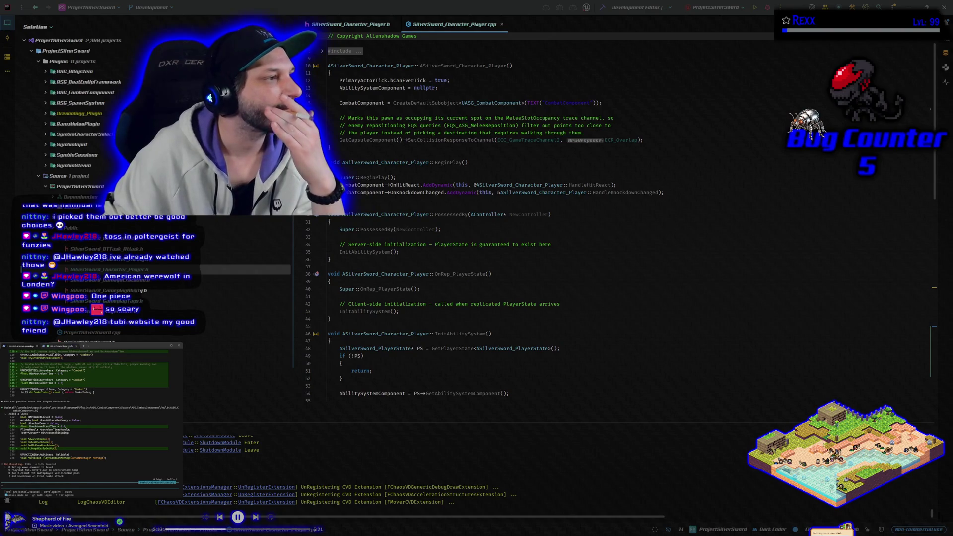
click(62, 346)
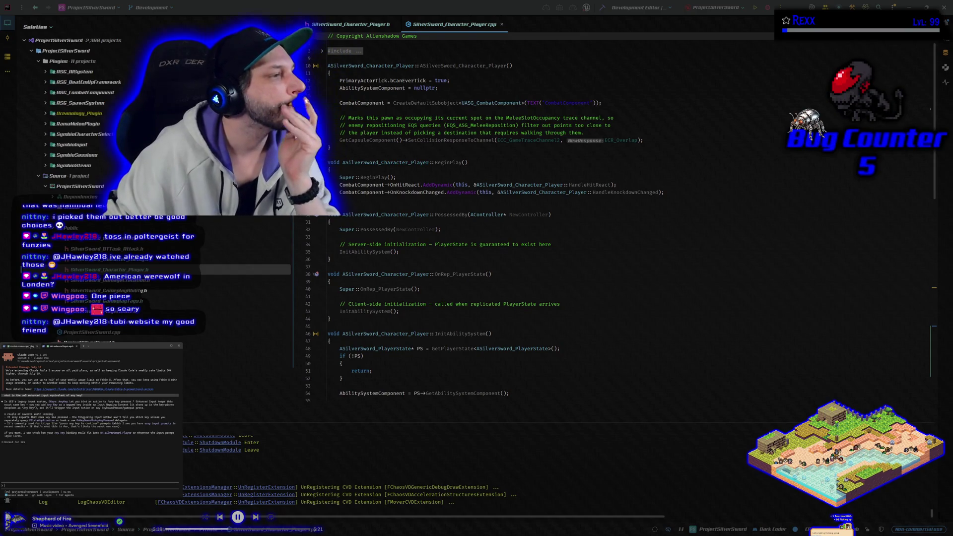
key(ctrl+Tab)
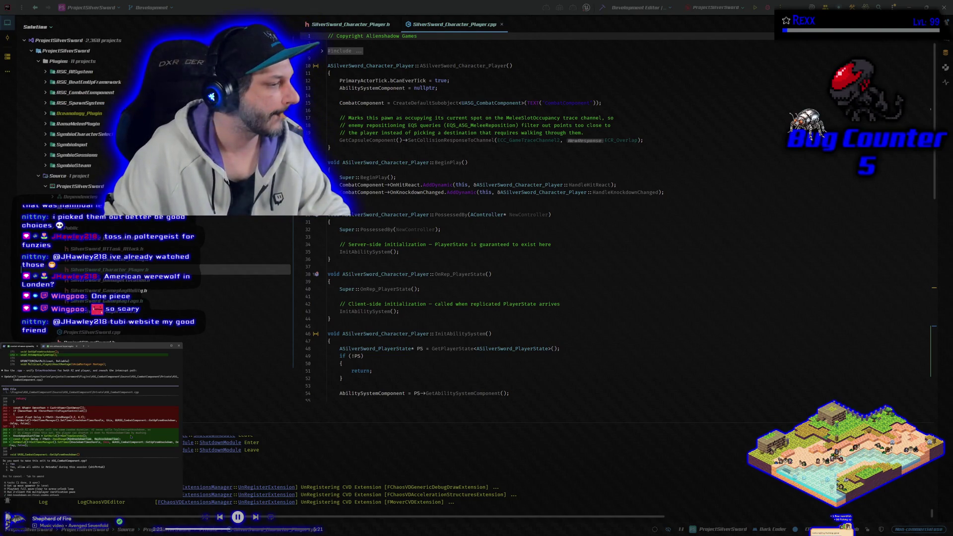
Step: Approve the two remaining combat component edits and build the project to Result: Succeeded
key(Return)
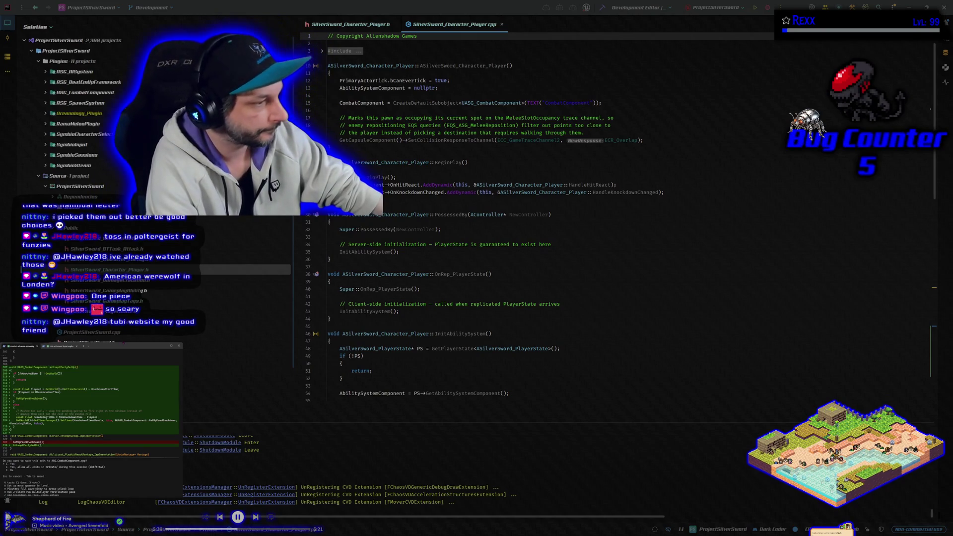
key(Return)
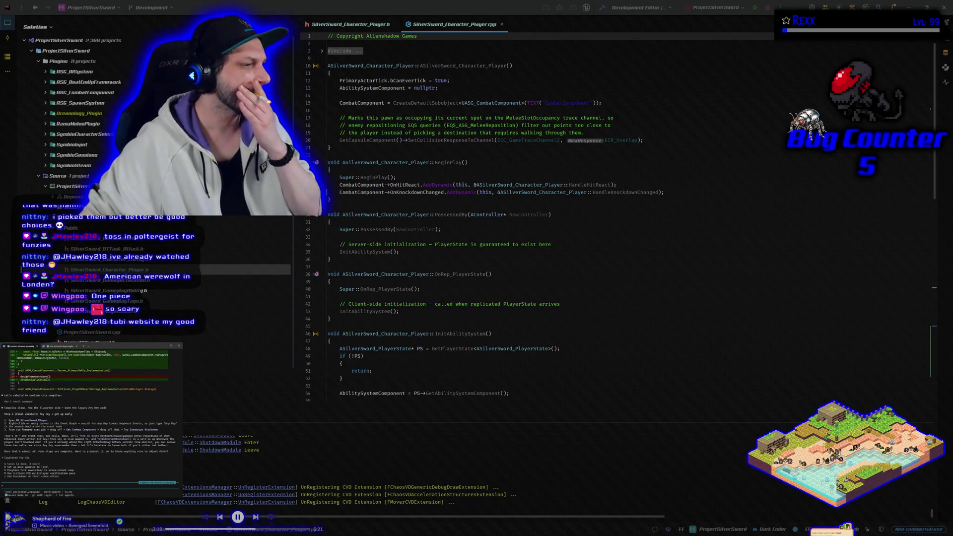
click(603, 11)
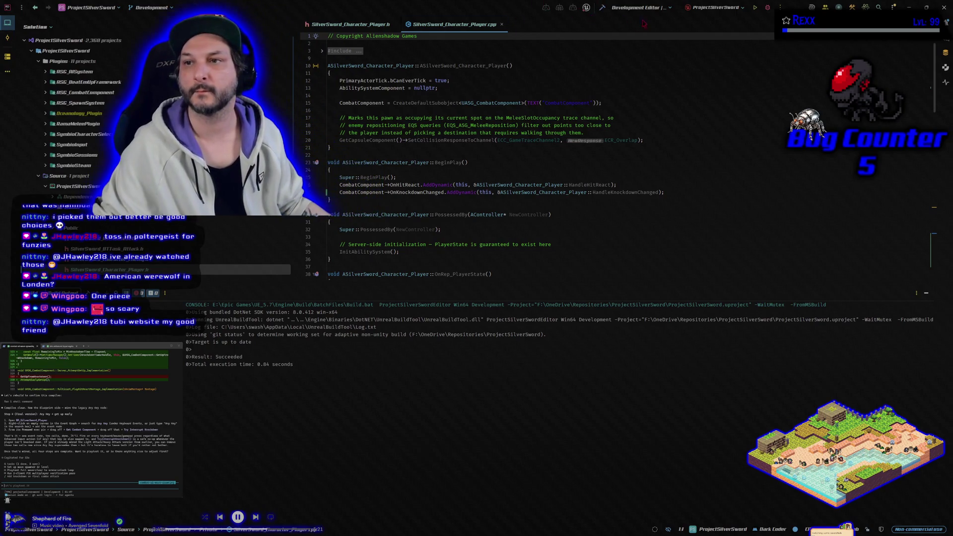
Step: Rebuild and launch the Unreal editor for ProjectSilverSword
click(602, 8)
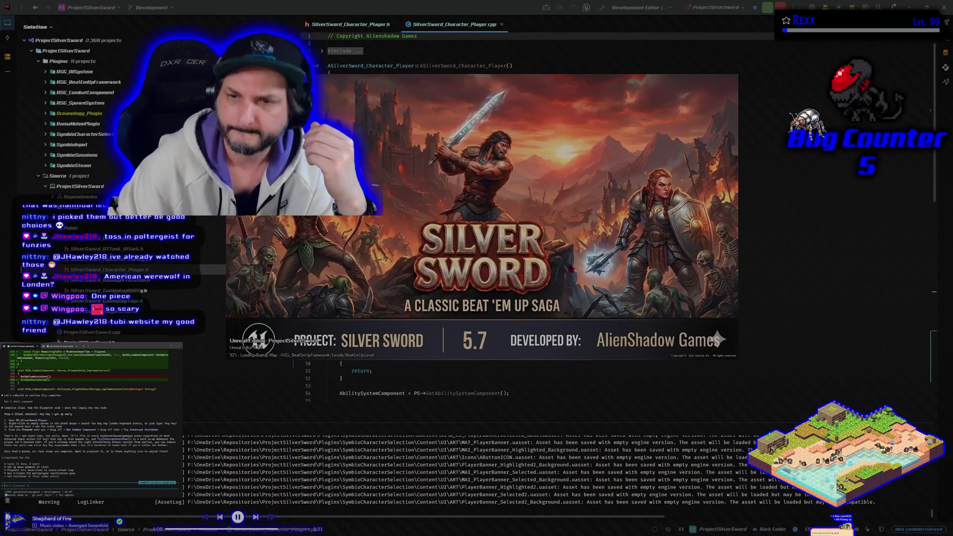
Step: Move the Unreal loading splash aside while the Silver Sword project loads
drag(511, 194, 556, 221)
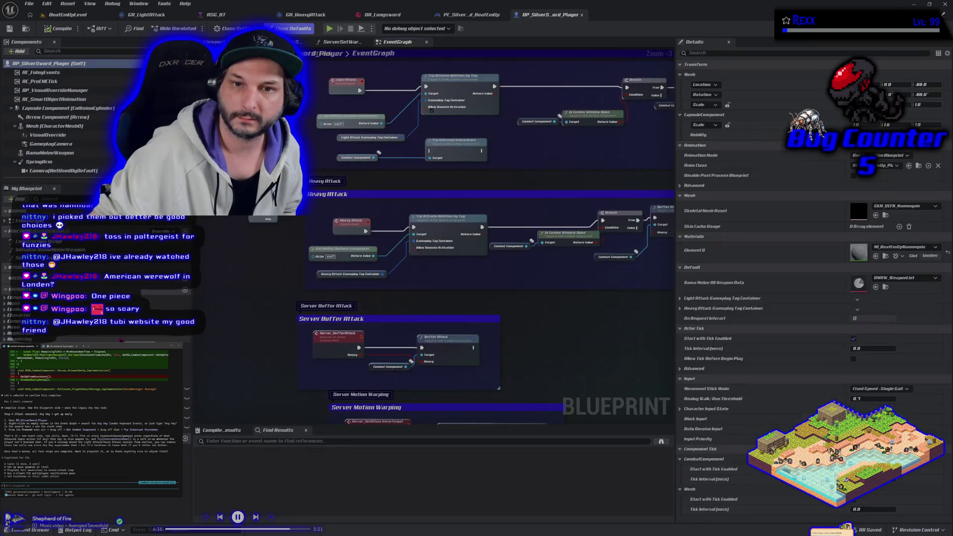
Step: From the level editor, browse to ASG_Content/Input/Actions, inspect IA_LightAttack, then reopen the Content Drawer
click(68, 14)
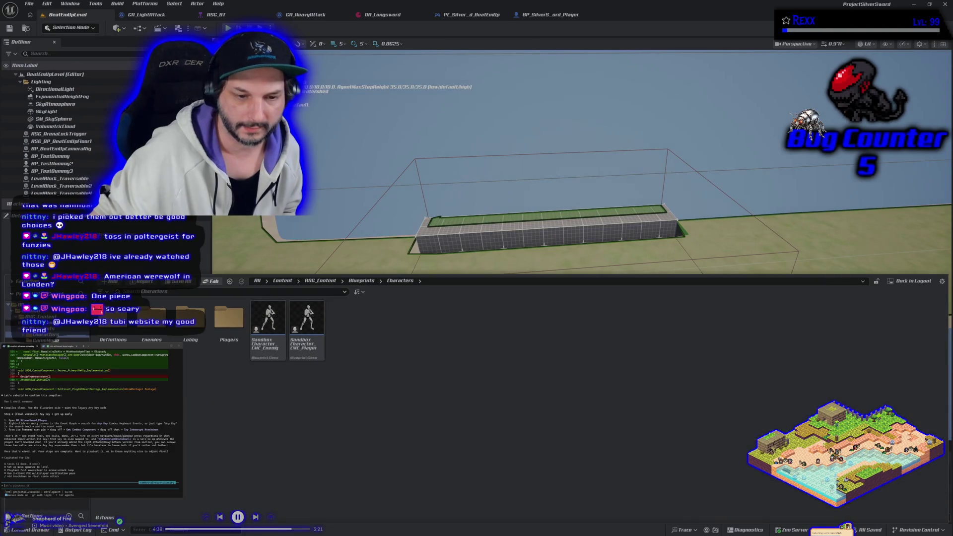
click(44, 347)
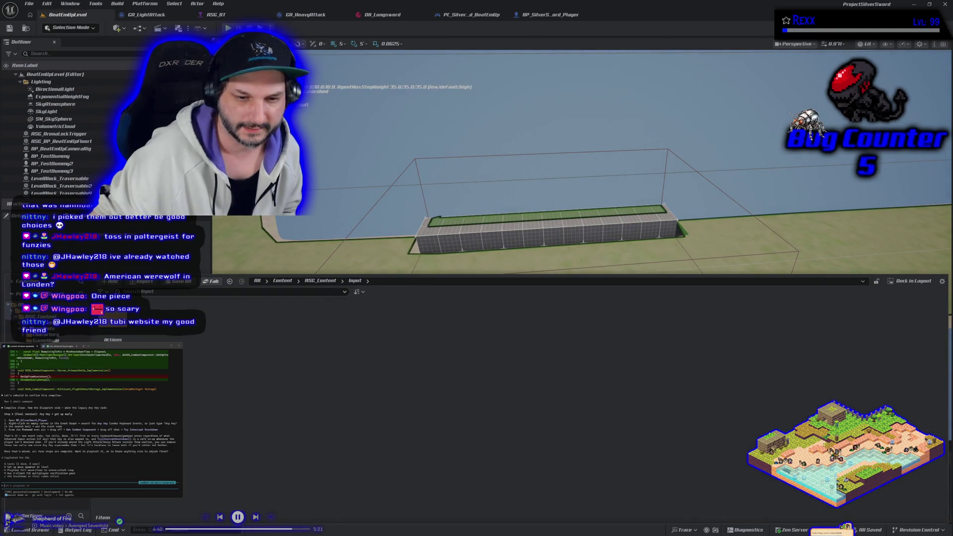
double_click(113, 323)
click(151, 321)
double_click(151, 323)
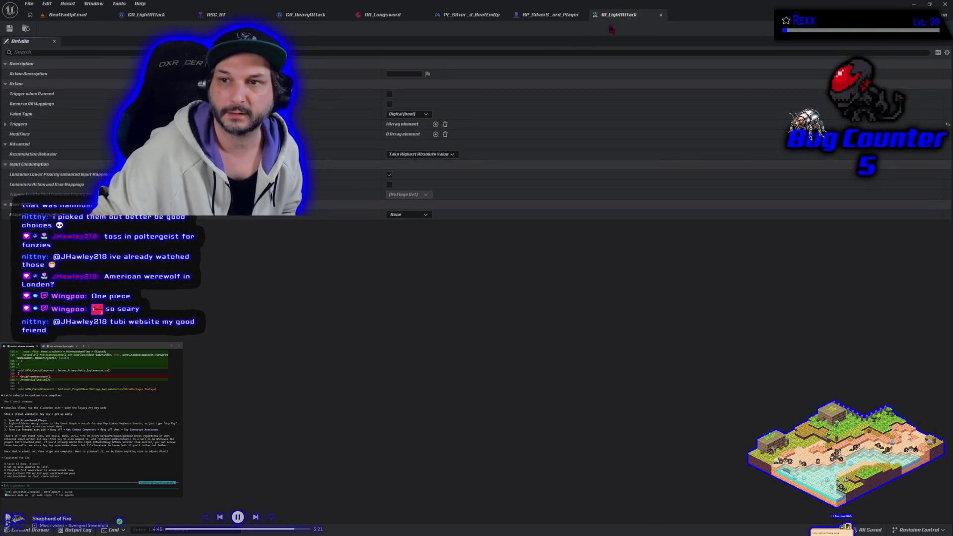
click(661, 15)
click(41, 530)
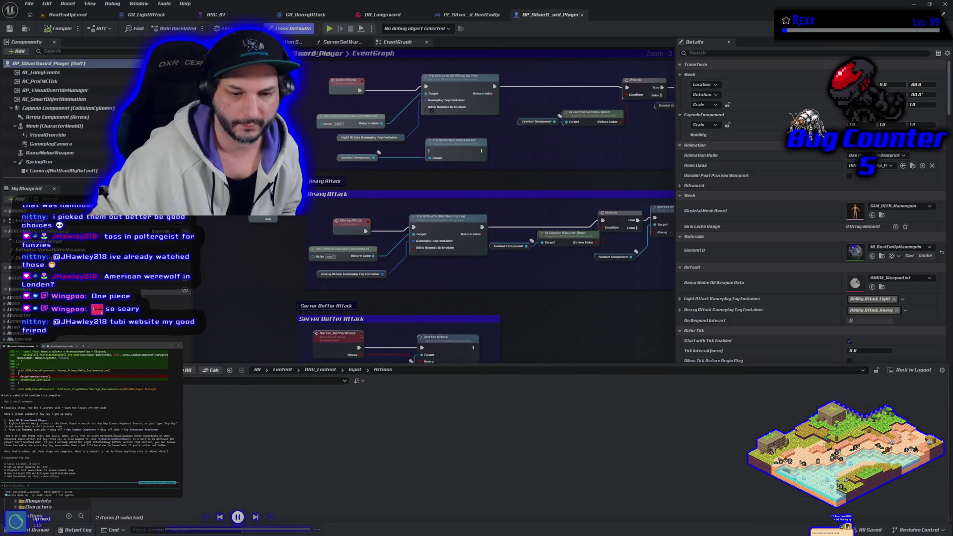
Step: Navigate the Content Drawer to Content/Input and open the IMC_Sandbox mapping context asset
click(320, 370)
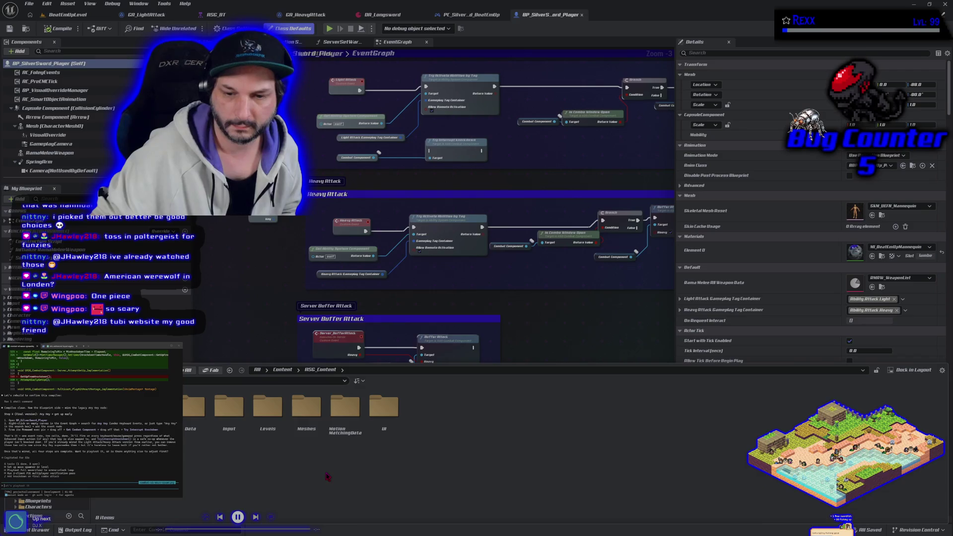
double_click(228, 407)
double_click(193, 407)
scroll(35, 504, down, 5)
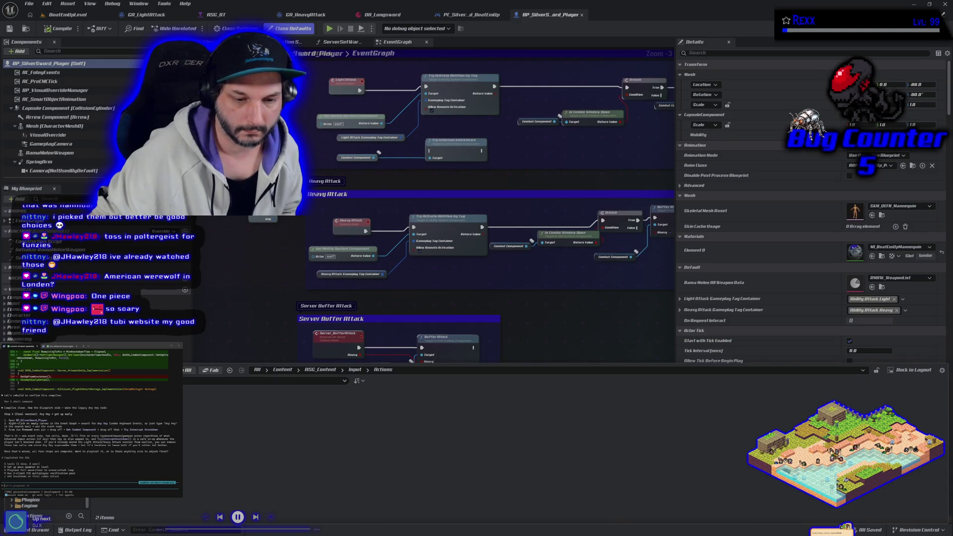
scroll(34, 502, up, 1)
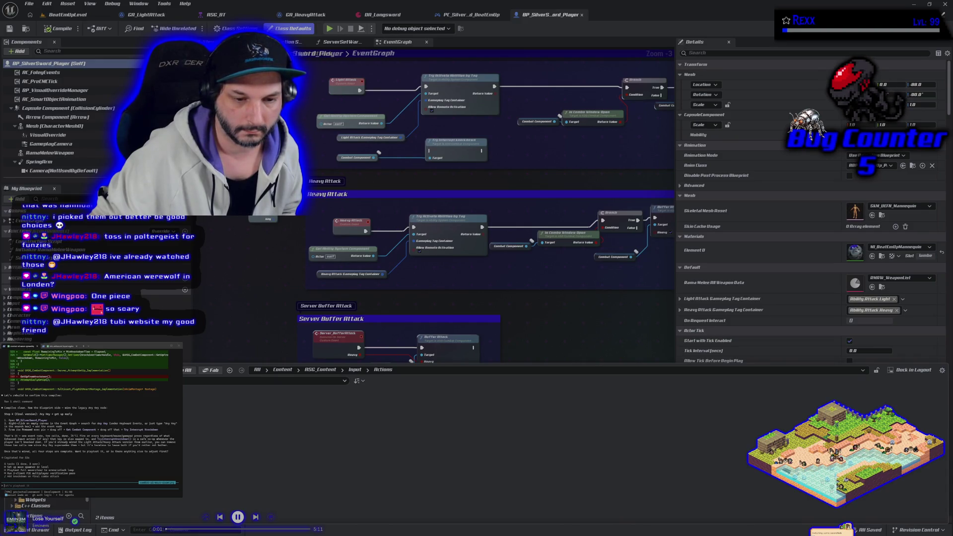
key(alt+Left)
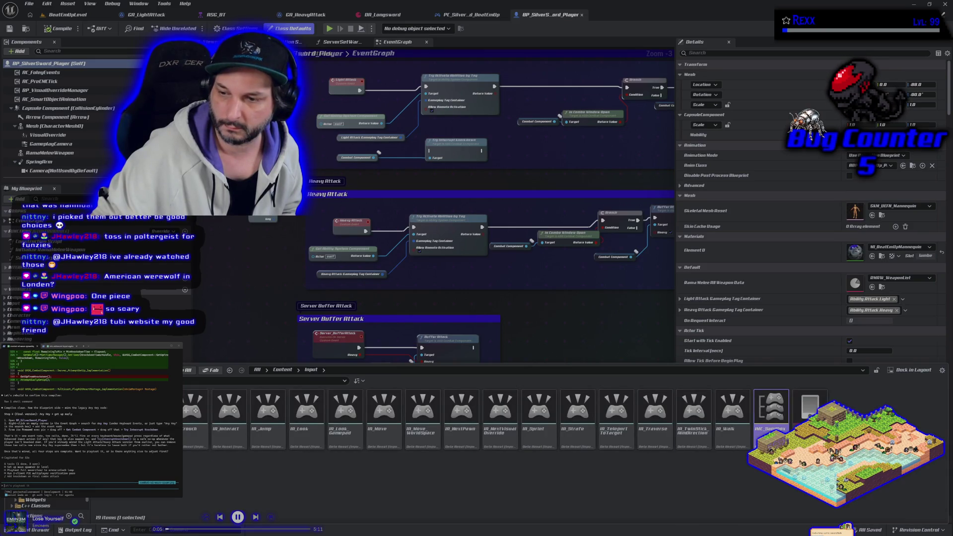
double_click(772, 418)
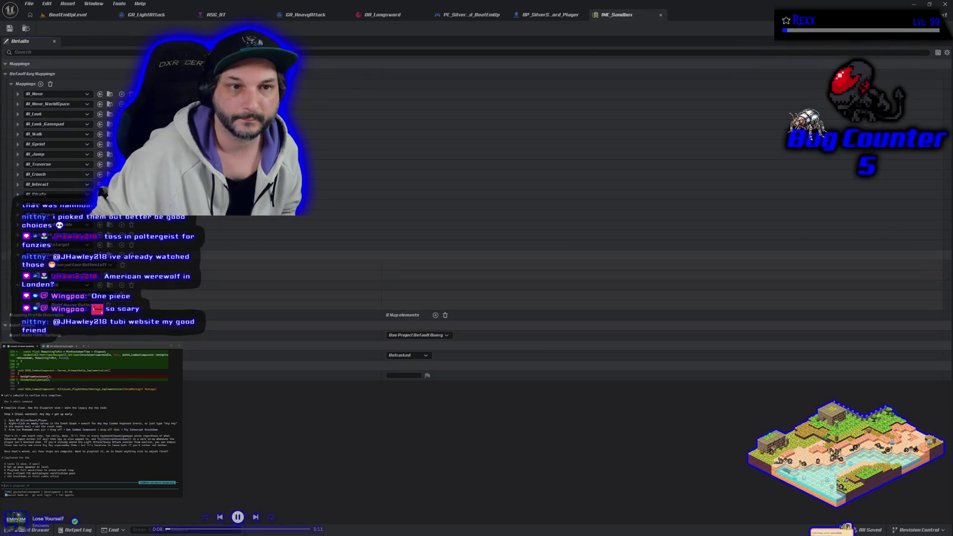
Step: Add a new IMC_Sandbox mapping for IA_Tertiary and open its key selector
click(40, 84)
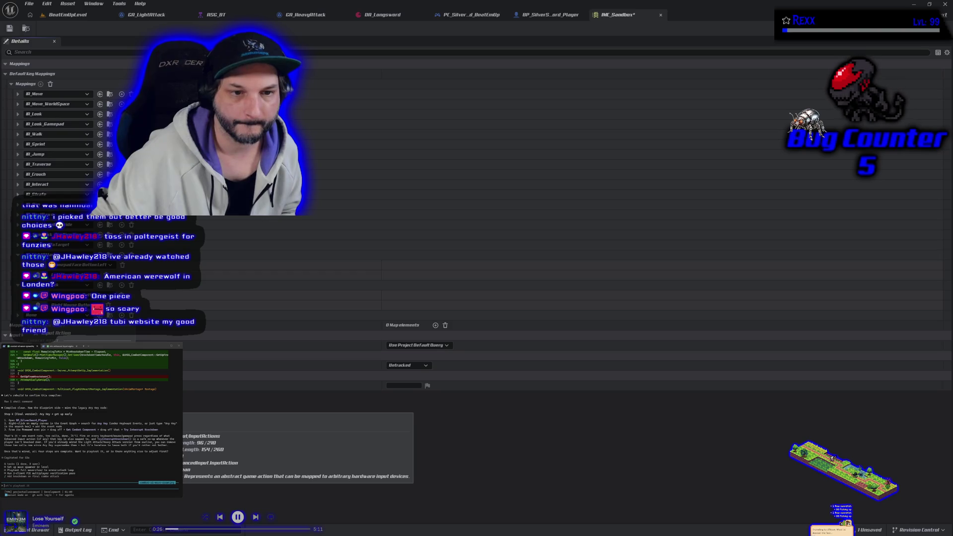
click(174, 407)
click(59, 325)
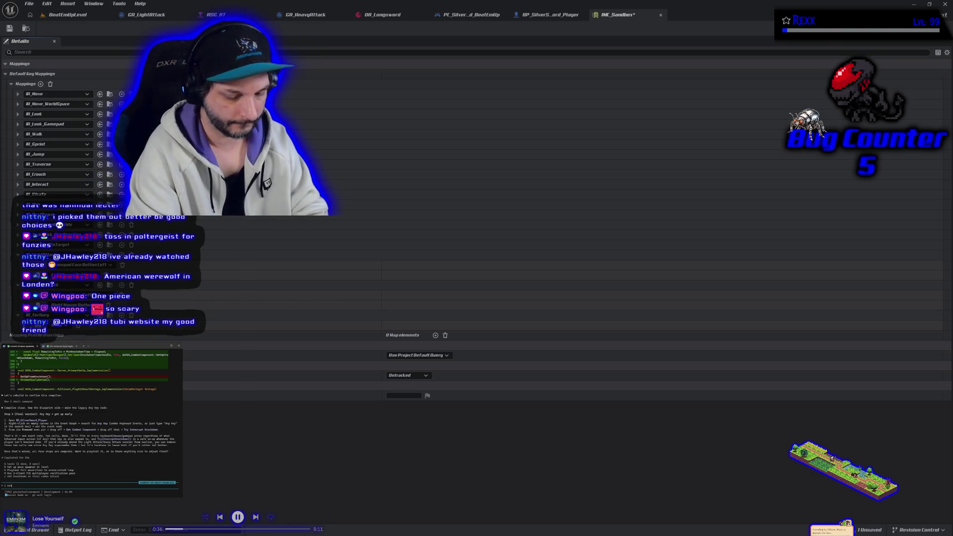
Step: Ask Claude Code about an 'any key' binding, then return to the BeatEmUpLevel tab
text( set any key to the imc key mapping)
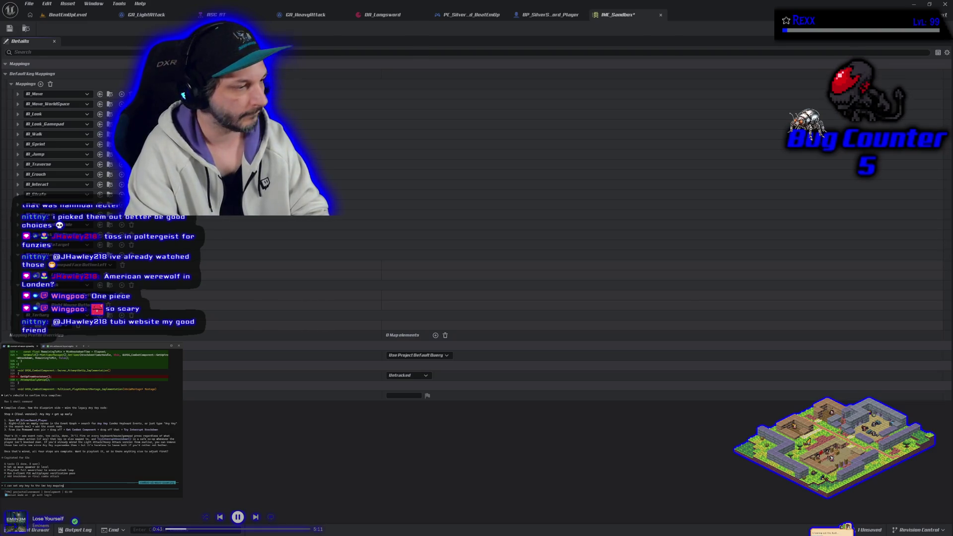
key(Return)
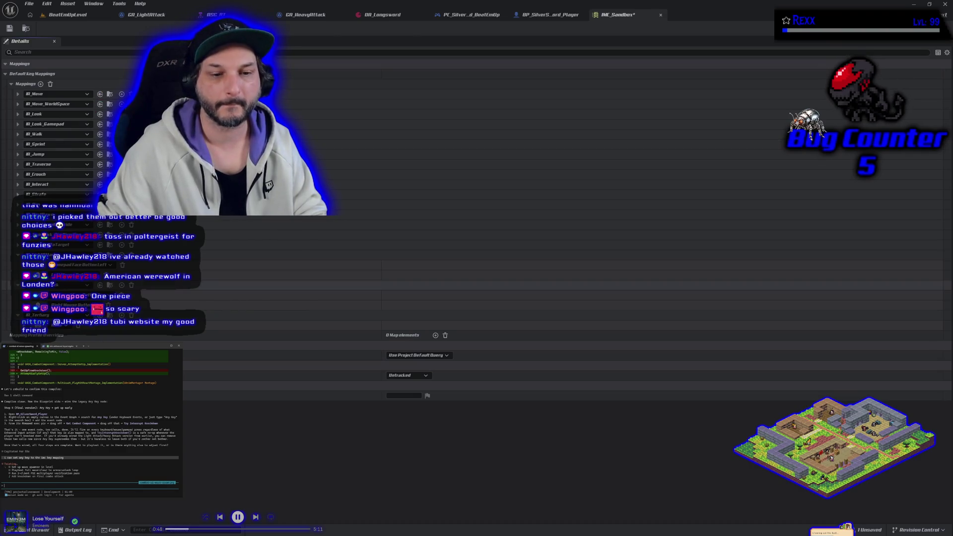
click(80, 16)
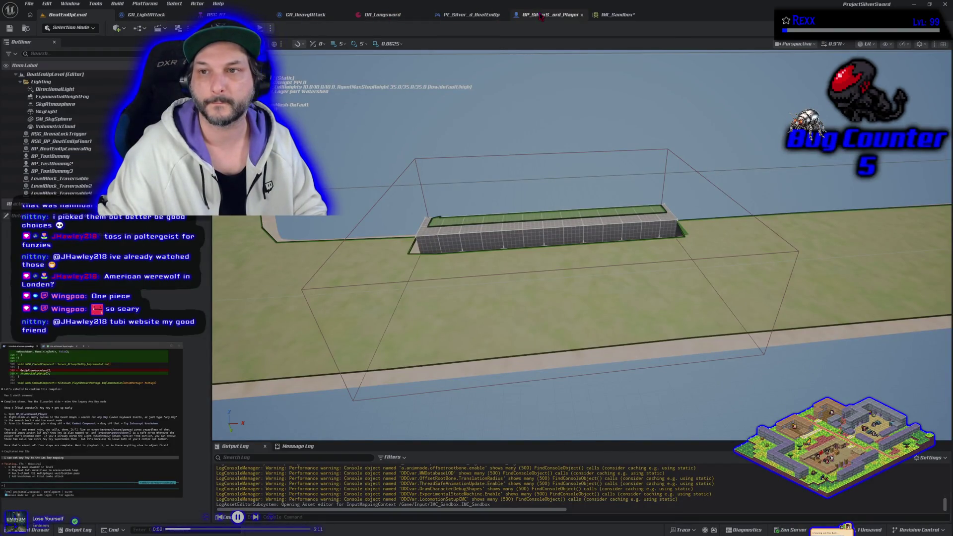
Step: Pan down BP_SilverSword_Player's event graph and open the Content Drawer's ASG_Content Input Actions folder
click(541, 15)
click(268, 395)
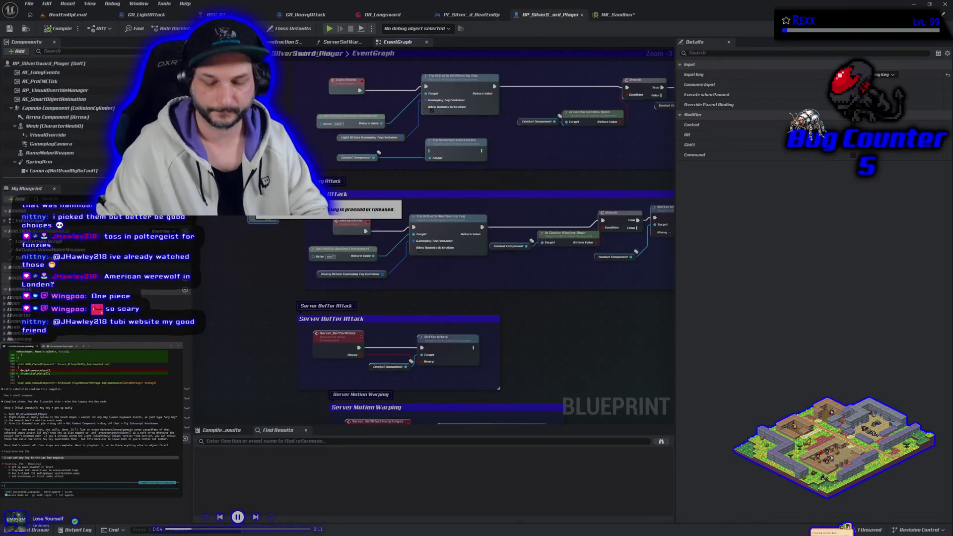
mouse_move(269, 395)
mouse_down()
mouse_move(261, 280)
mouse_move(263, 290)
mouse_up()
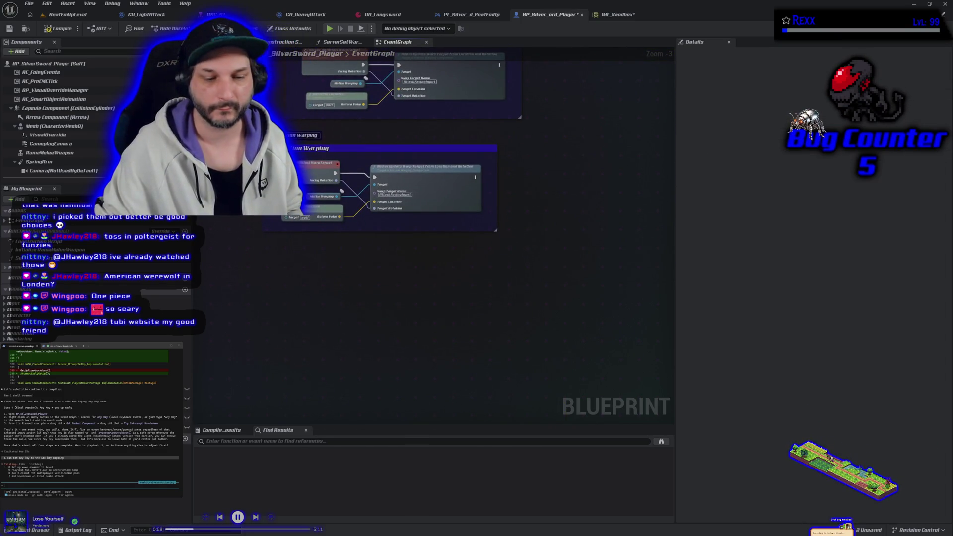
click(31, 529)
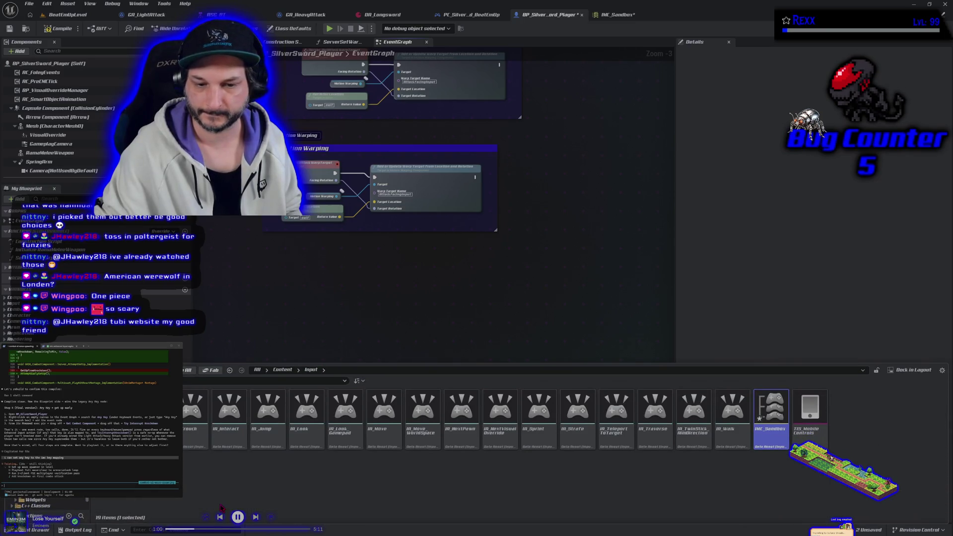
scroll(44, 503, up, 3)
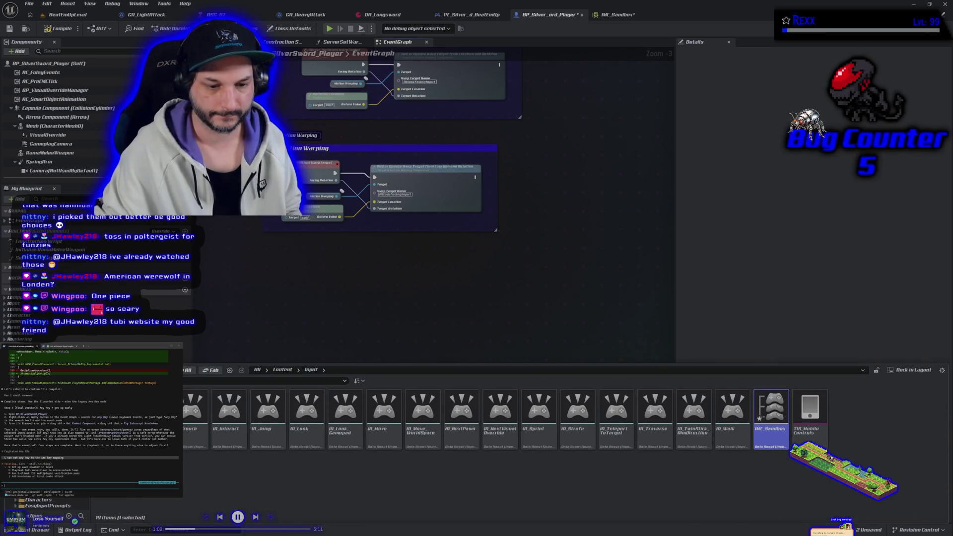
double_click(164, 412)
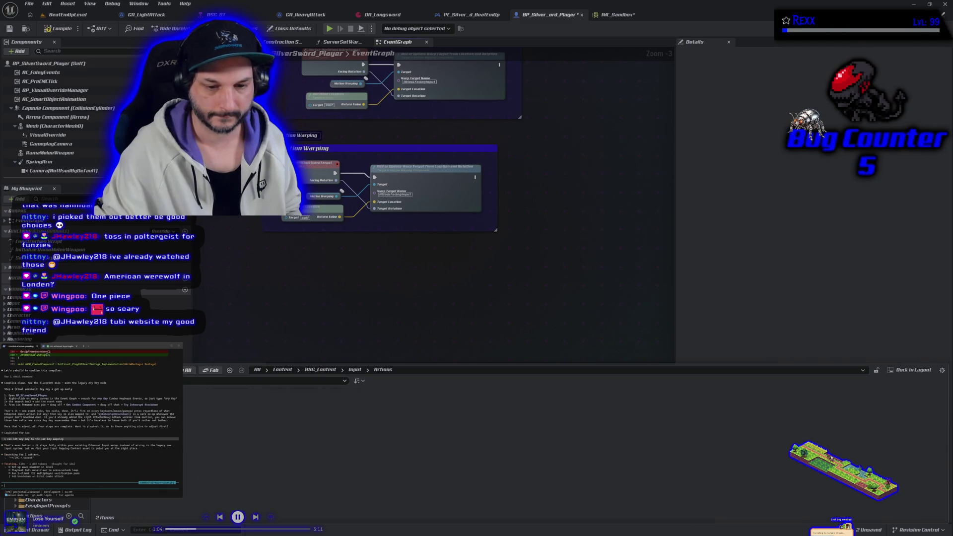
Step: Create an Input > Input Action asset in the Input Actions folder and approve the agent's pending command
right_click(206, 426)
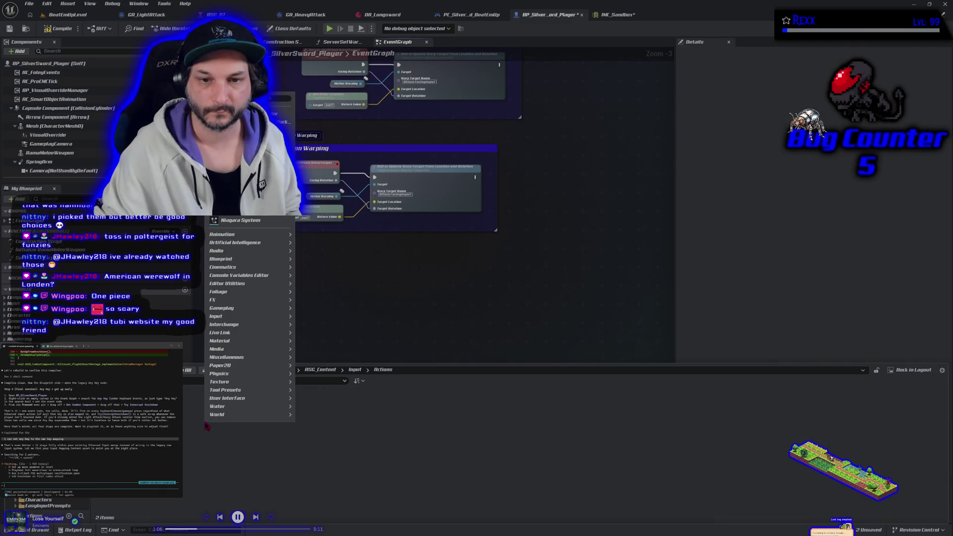
mouse_move(252, 316)
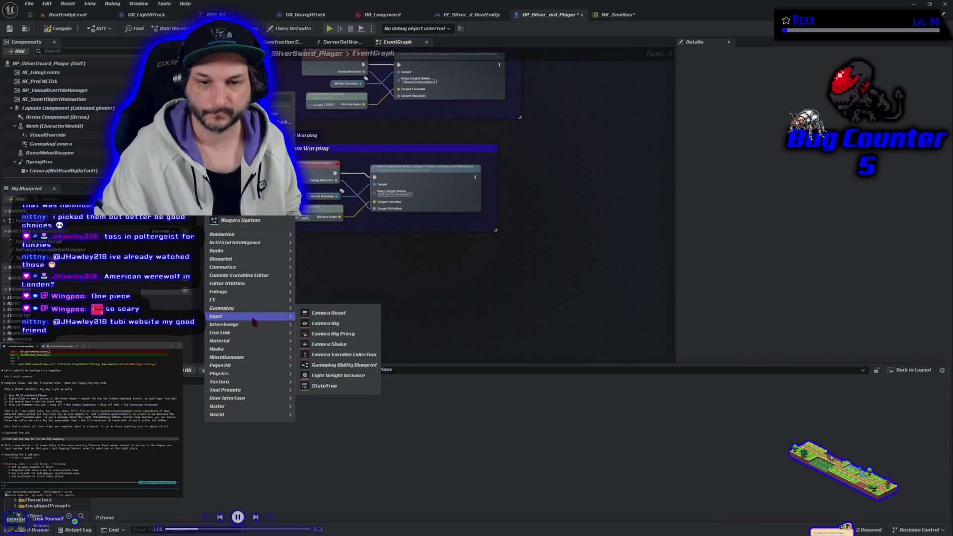
click(351, 343)
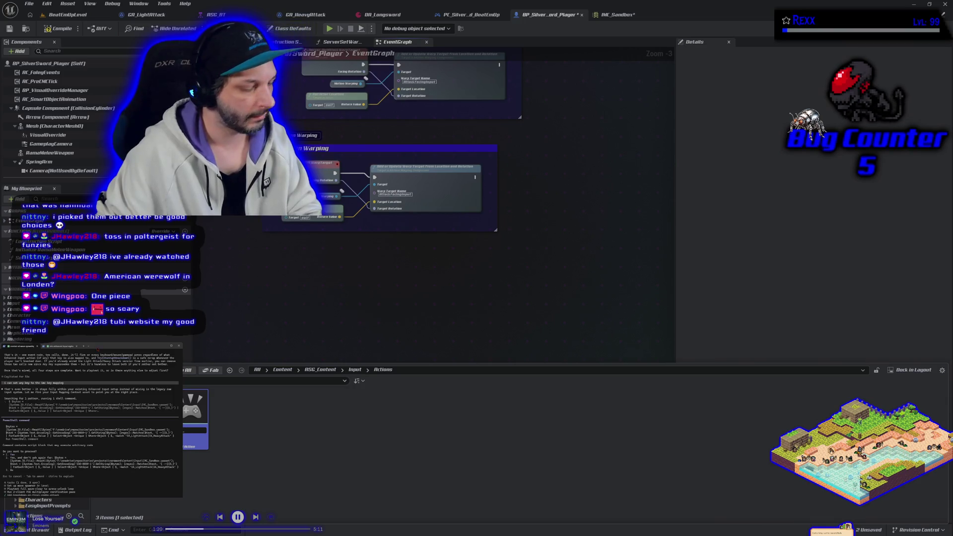
key(Return)
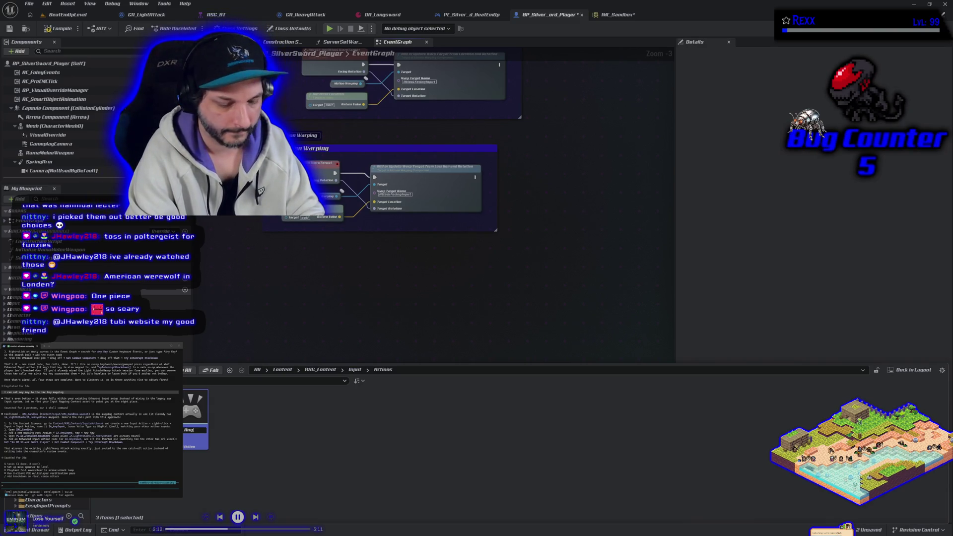
Step: Type a naming request ending '1 name for this' for the new any-input action
text(Input)
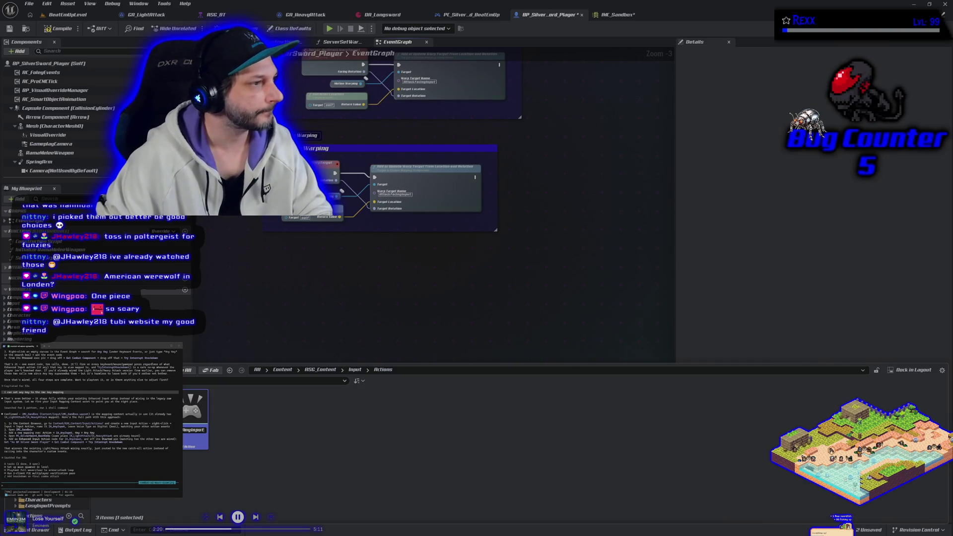
text(1)
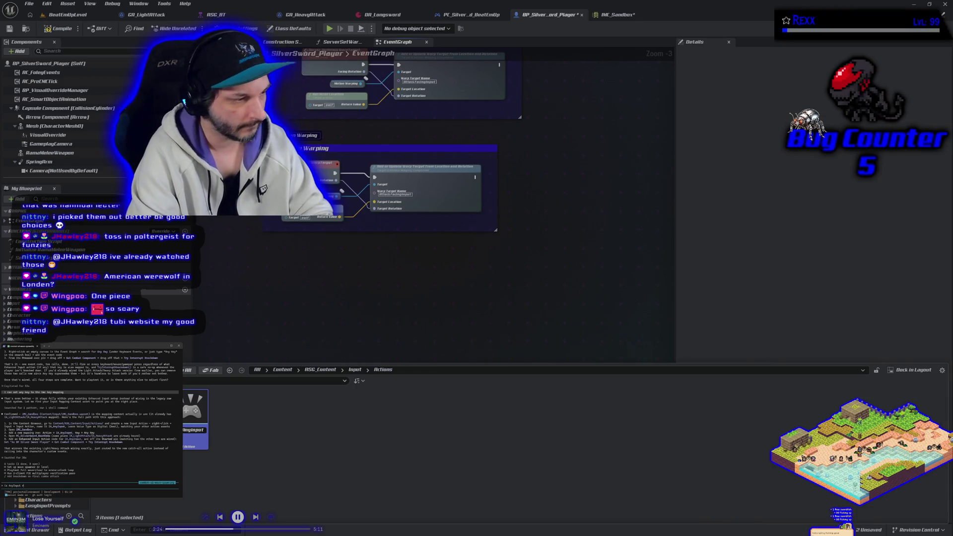
text( name for this?)
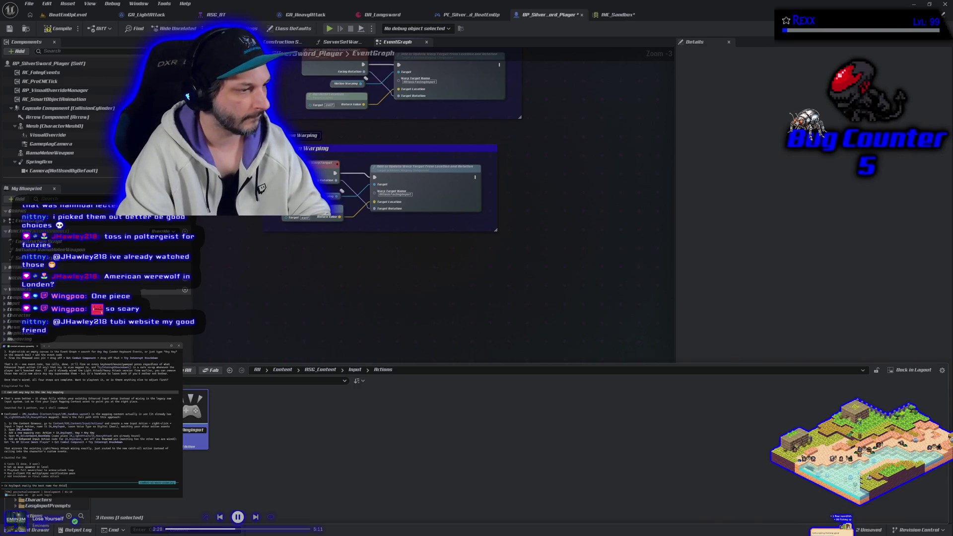
Step: Ask the agent whether AnyInput is the best name and start renaming the asset with F2
key(Return)
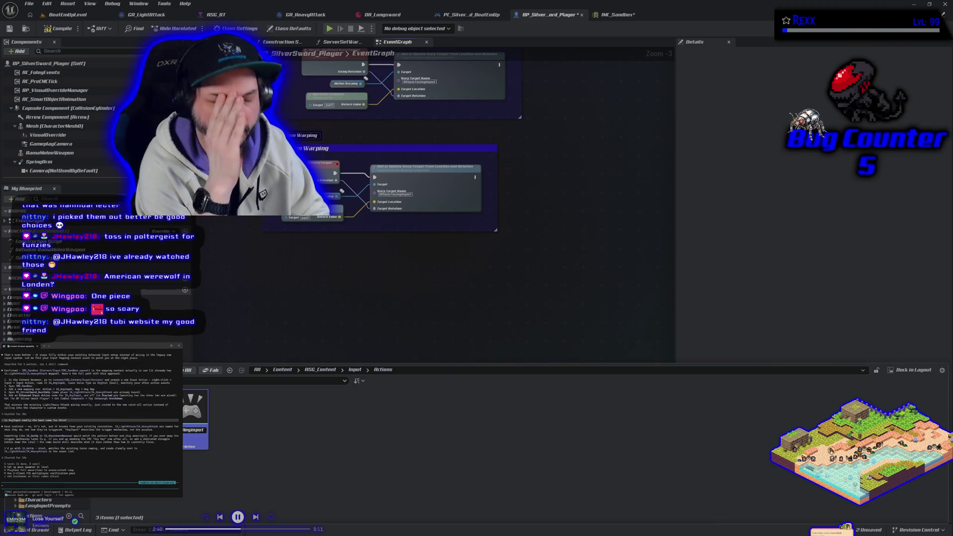
text(IA_GetUp)
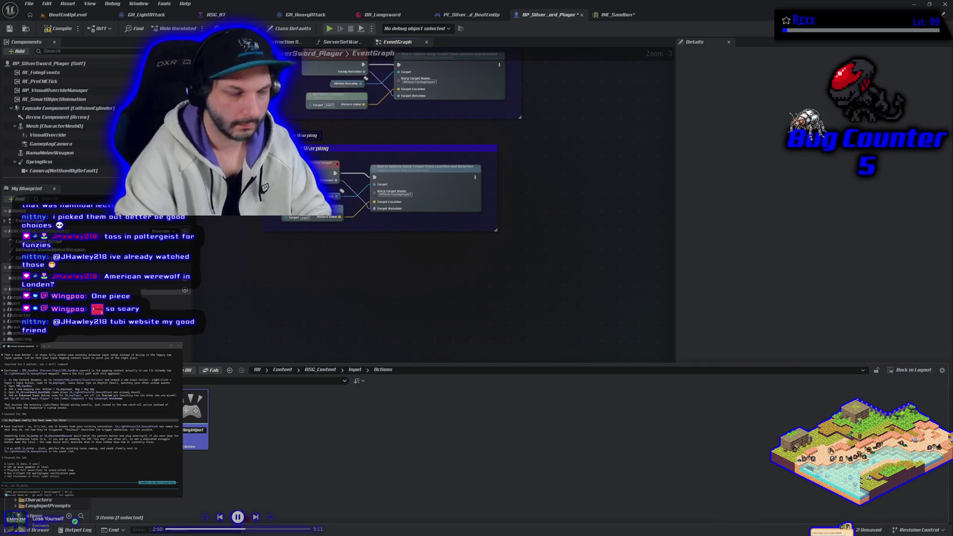
key(F2)
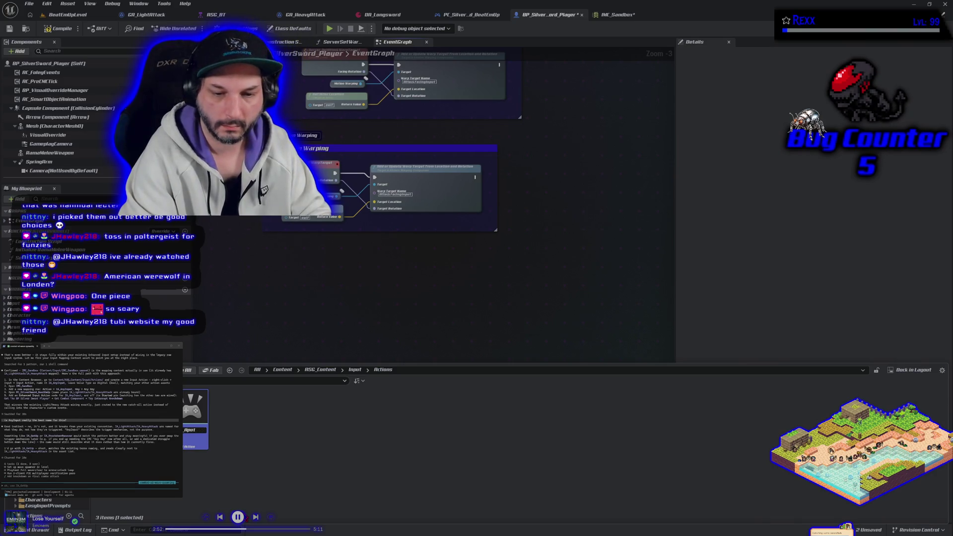
text(IA_Kno)
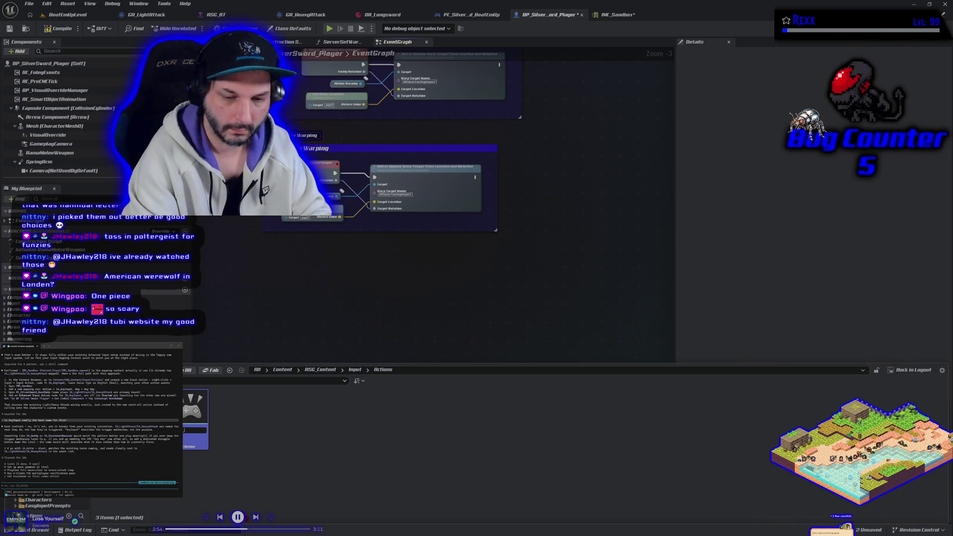
text(ckdown)
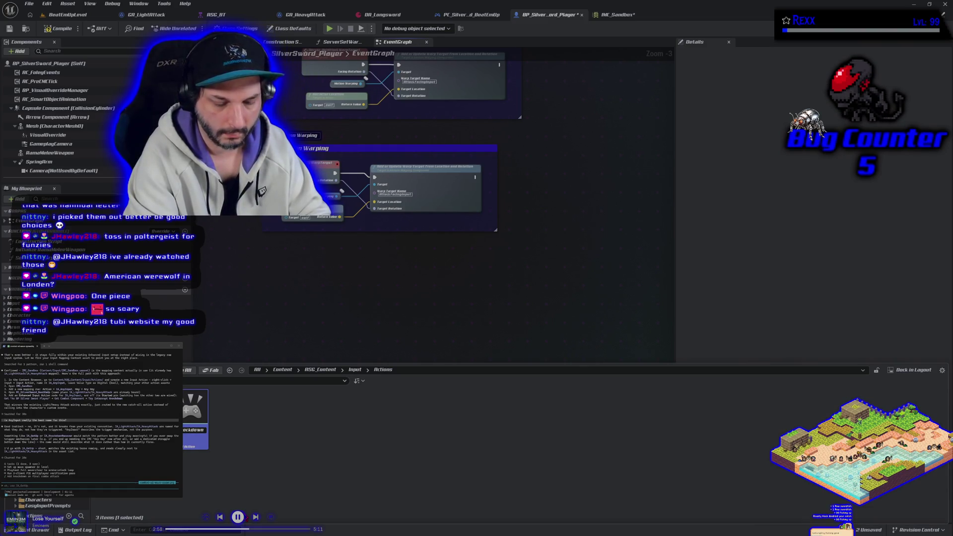
key(BackSpace)
key(BackSpace)
key(BackSpace)
text(GetUp)
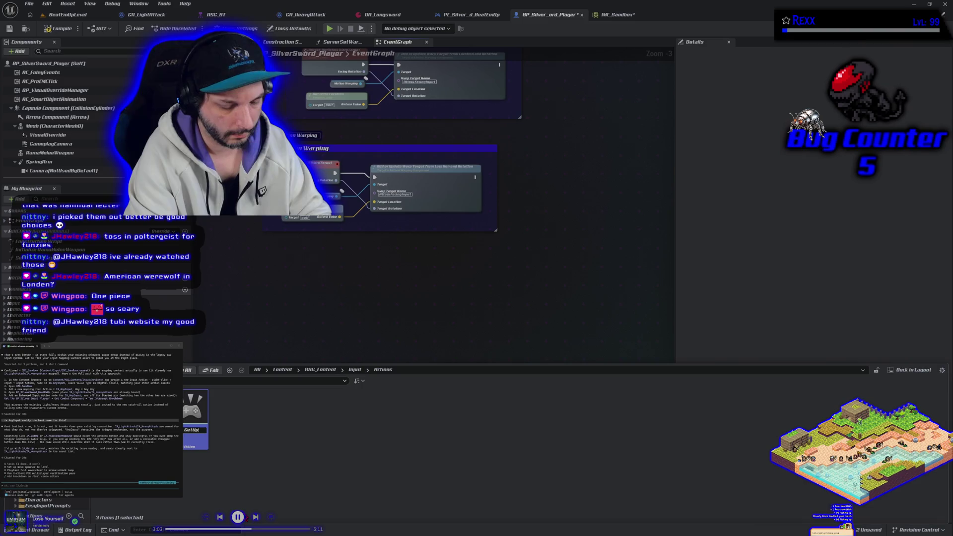
key(Return)
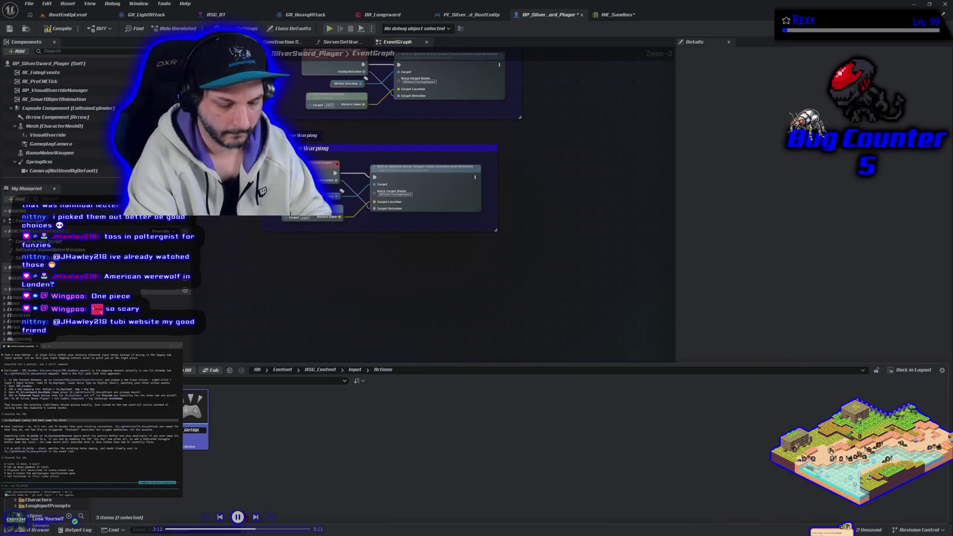
Step: Finish renaming the asset to IA_GetUp_Prone and tell the agent to use that name
text(p_Prone)
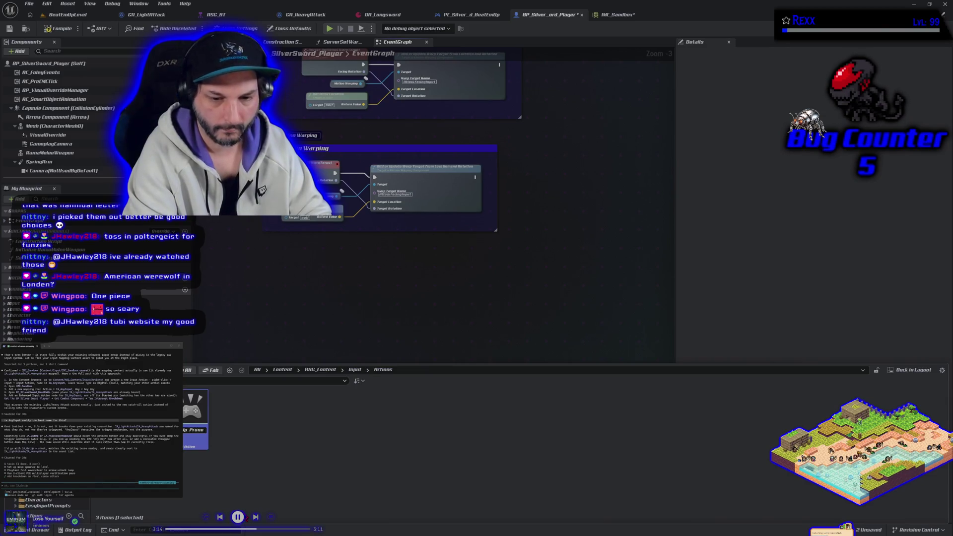
key(Return)
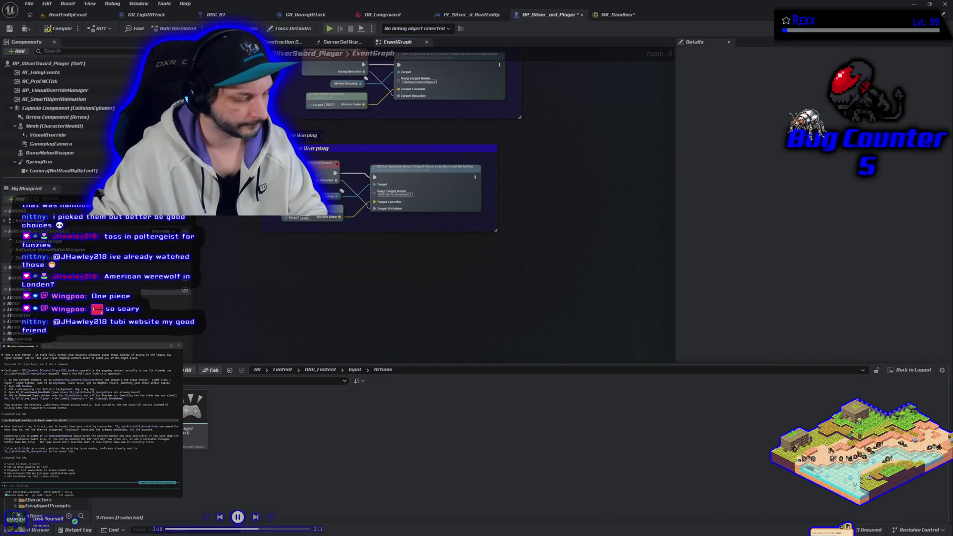
text(()
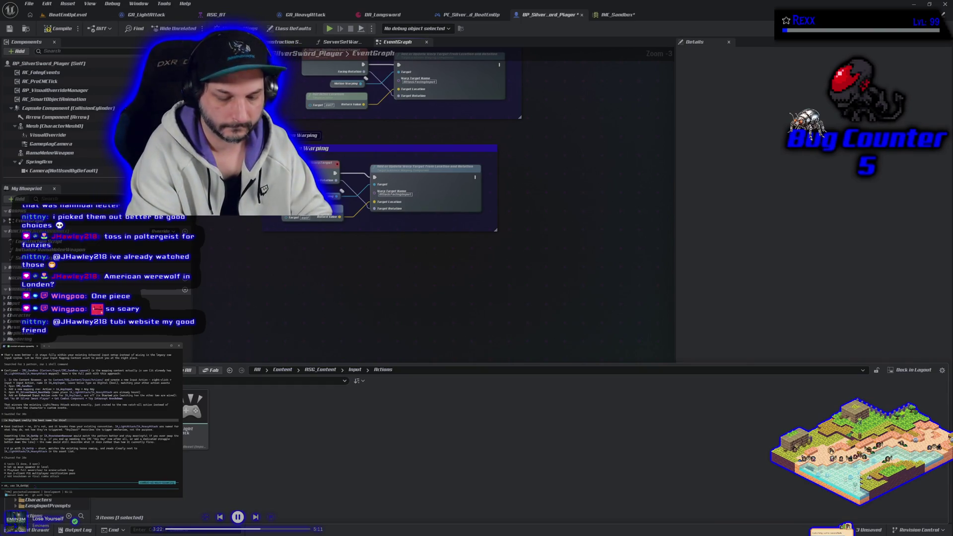
key(Return)
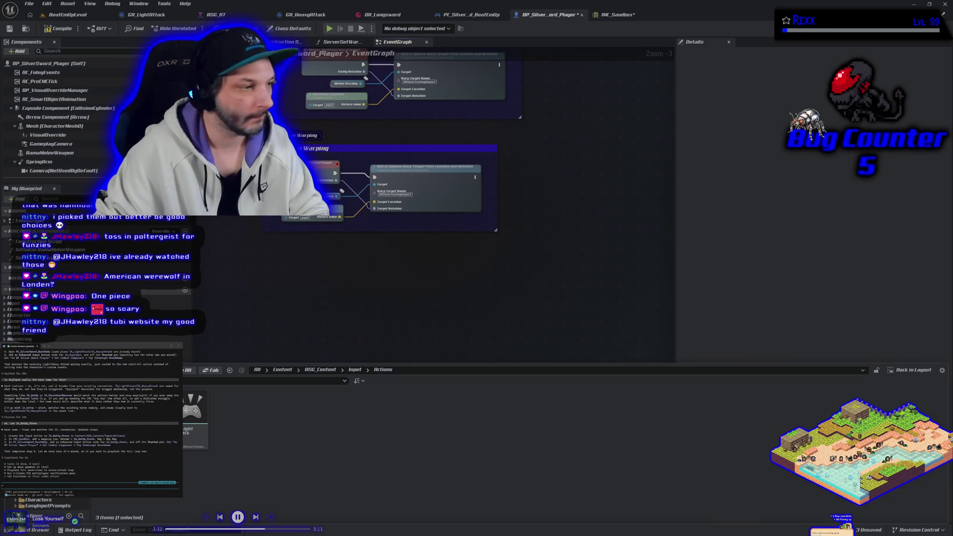
Step: Open and save IA_GetUp_Prone, dock its editor beside the others, then save all assets with Ctrl+Shift+S
double_click(194, 412)
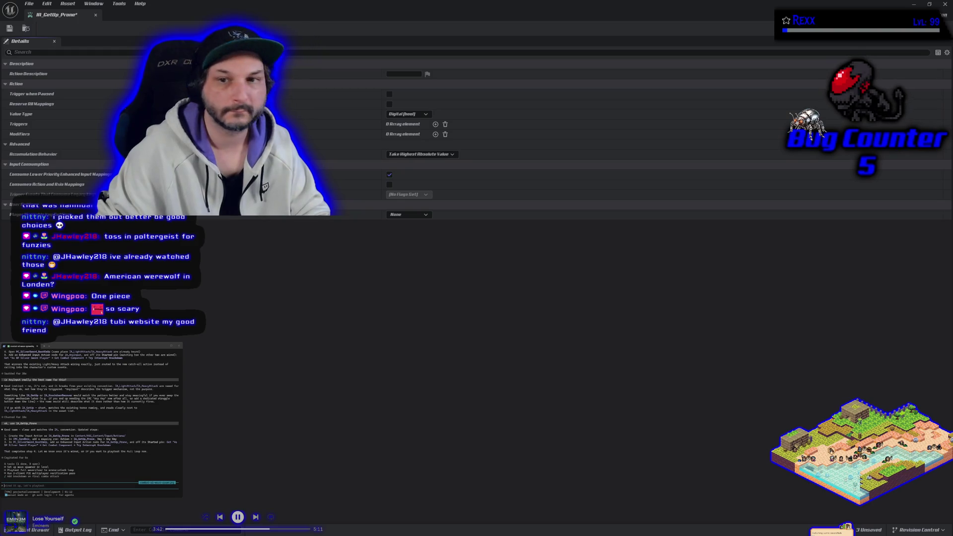
click(10, 29)
drag(50, 16, 682, 19)
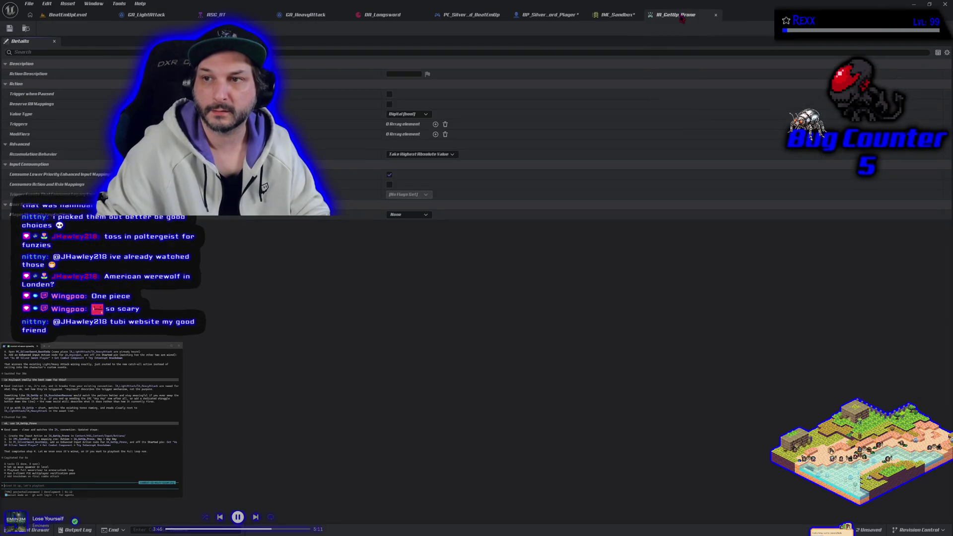
click(620, 16)
key(ctrl+shift+s)
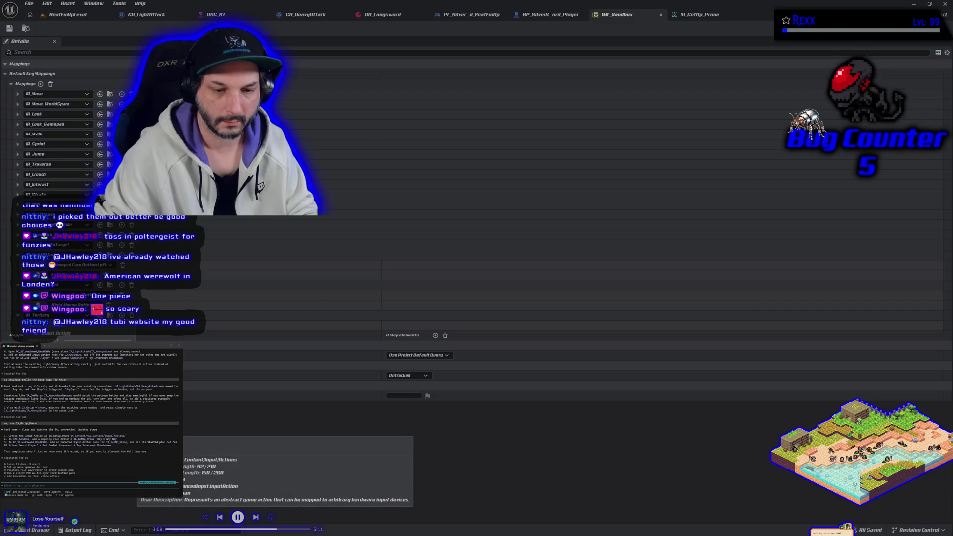
Step: Add an IA_GetUp_Prone mapping in IMC_Sandbox, leaving its key unassigned
key(Return)
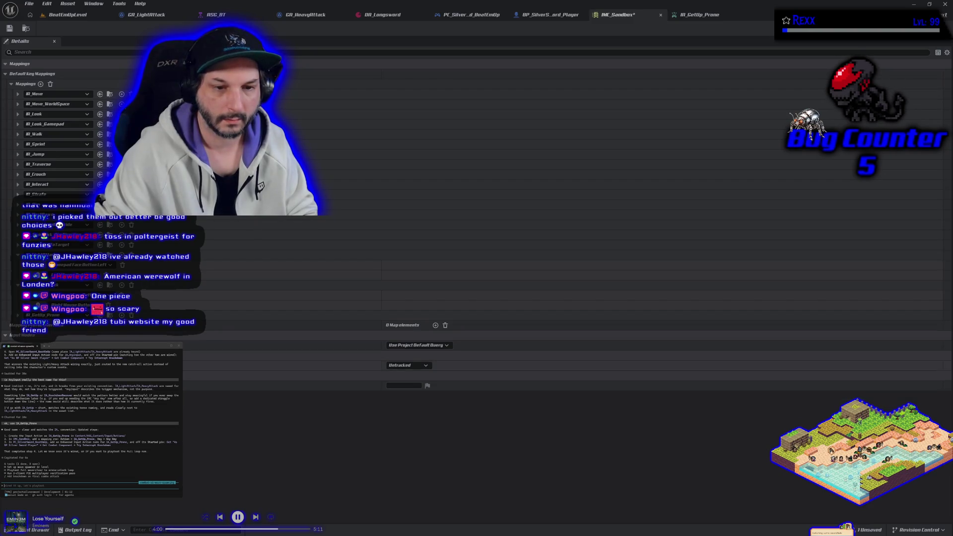
click(57, 325)
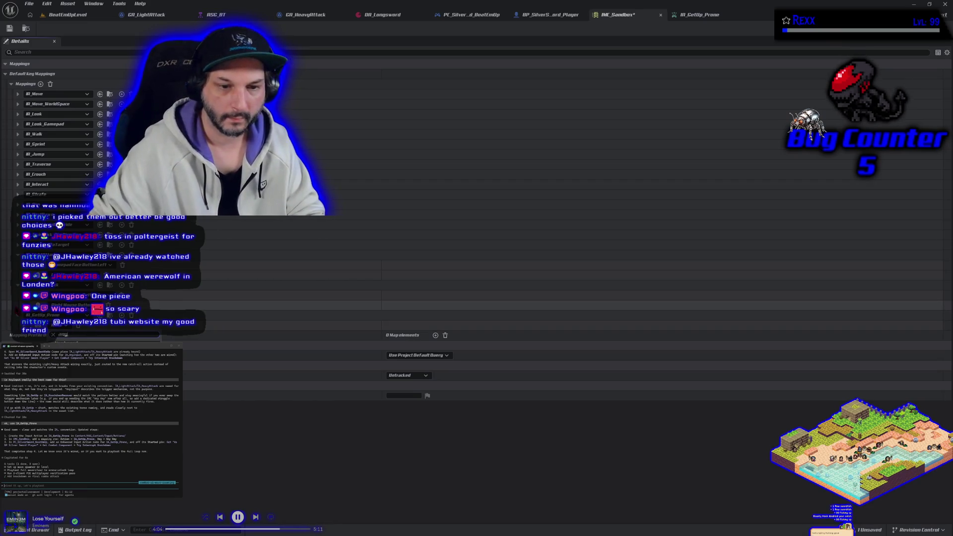
key(Return)
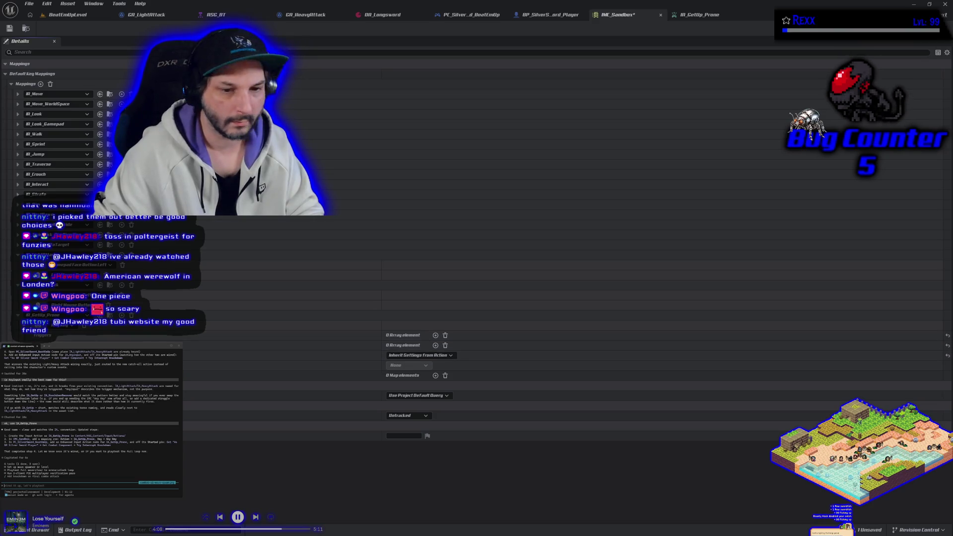
Step: Ask the agent whether Any Key covers gamepad, then request a PIE gamepad test
text(does any key)
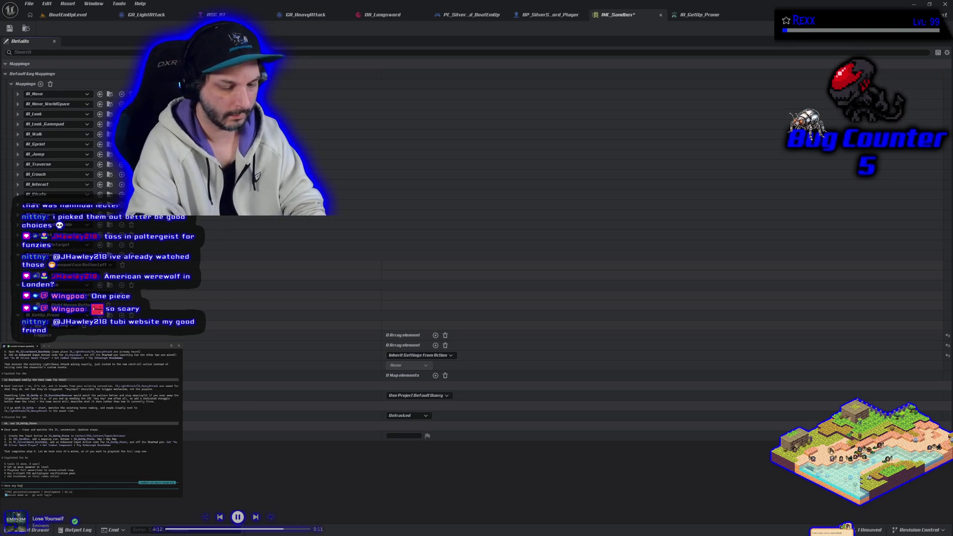
text( also work with gamepad?)
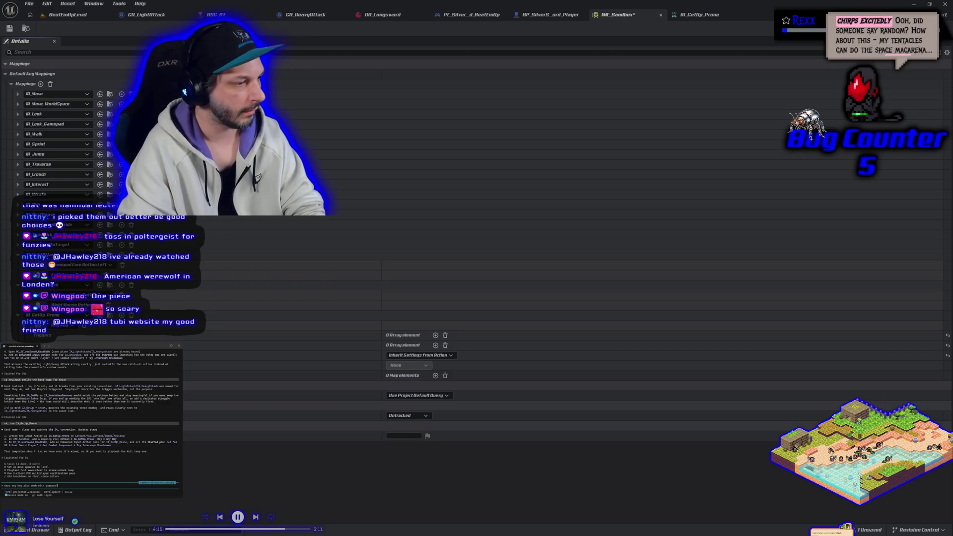
key(Return)
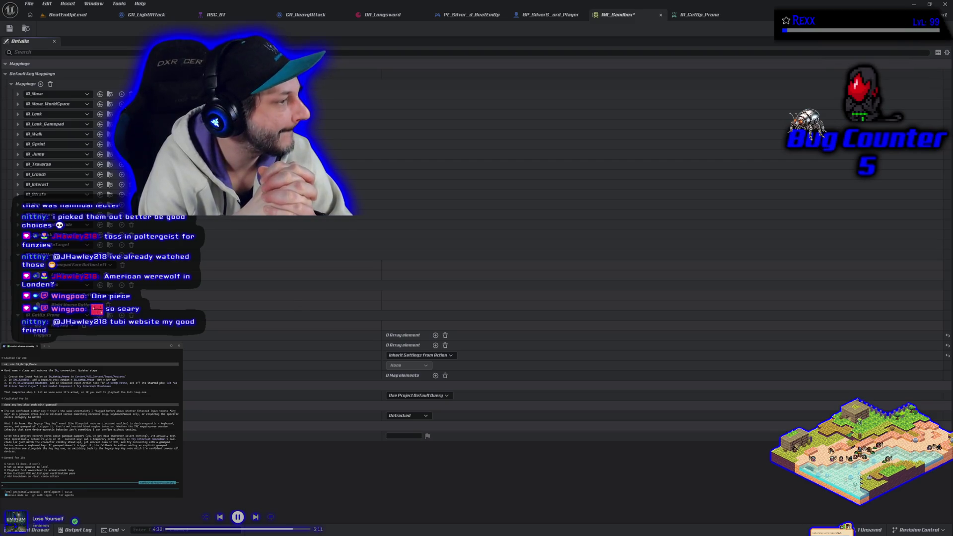
text(let's test it in PIE with a gamepad)
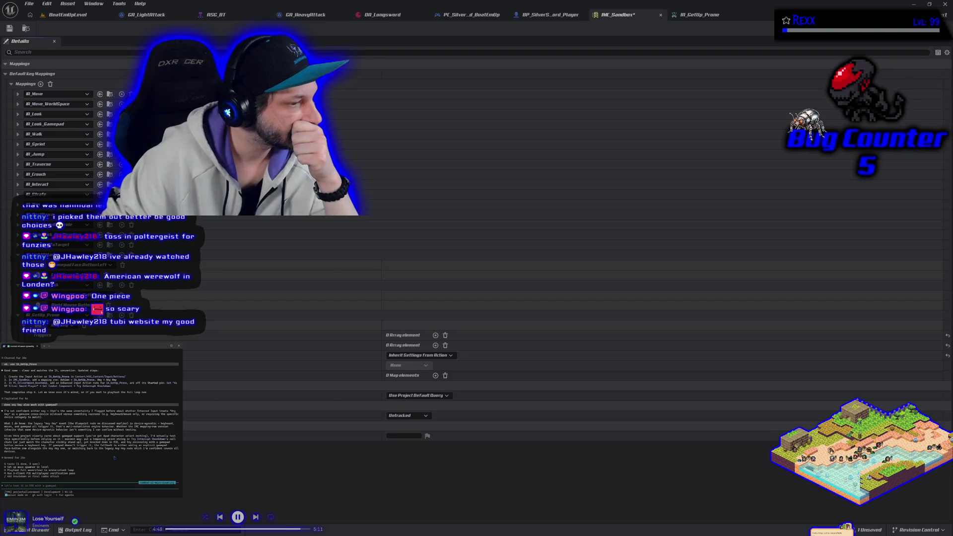
key(Tab)
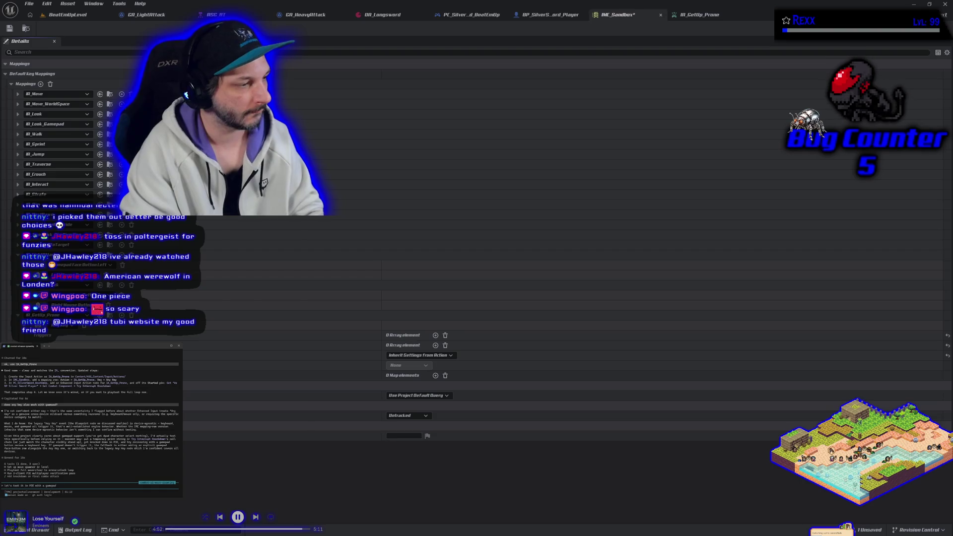
key(Return)
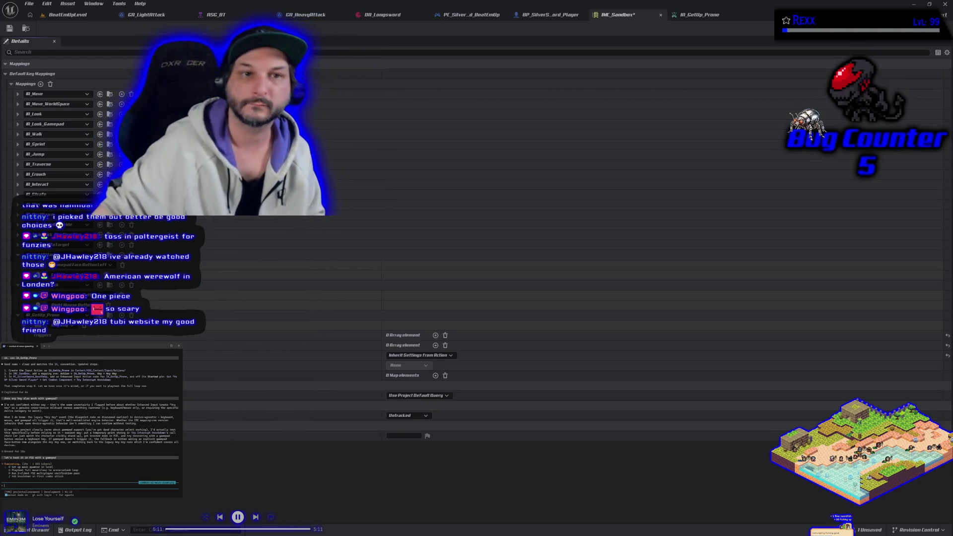
click(69, 16)
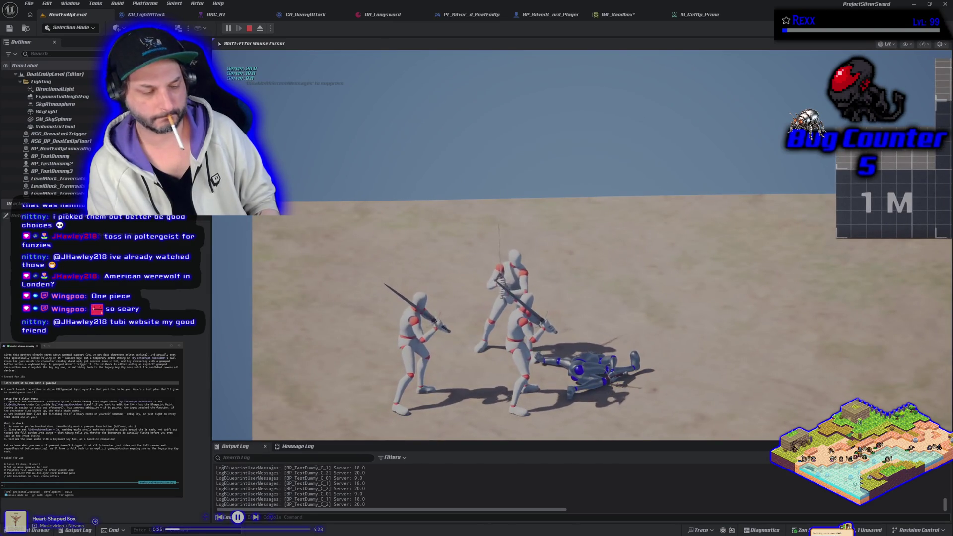
Step: End the current play test, run another brief Play-In-Editor session, and stop it
key(Escape)
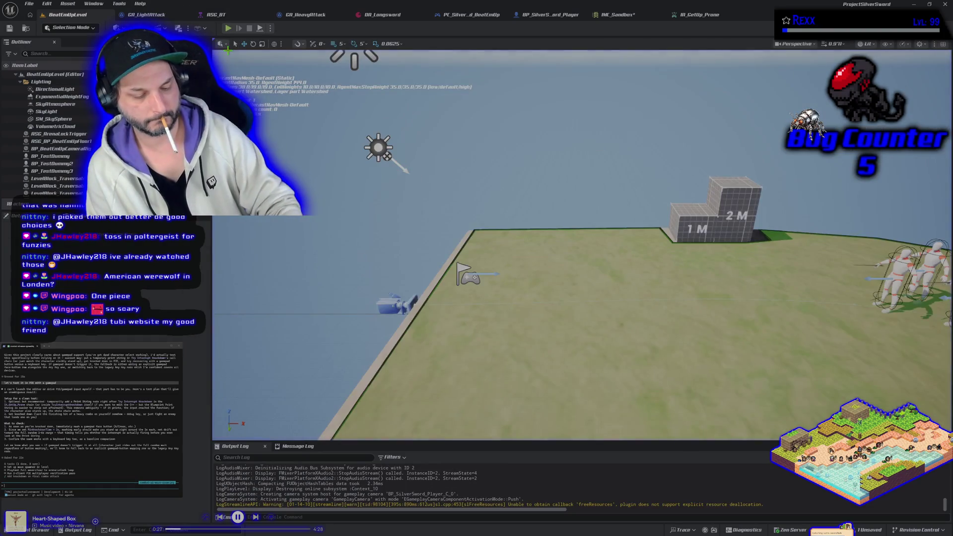
key(alt+p)
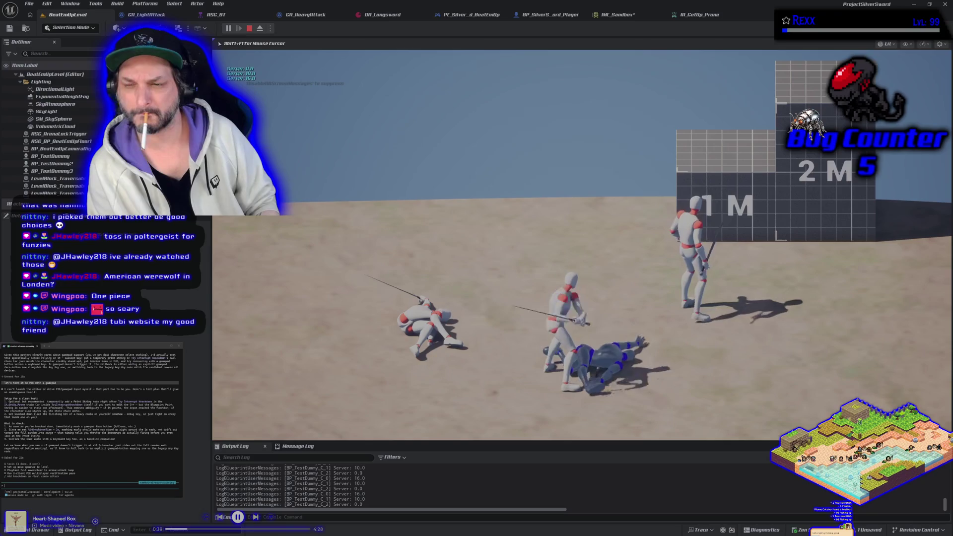
key(Escape)
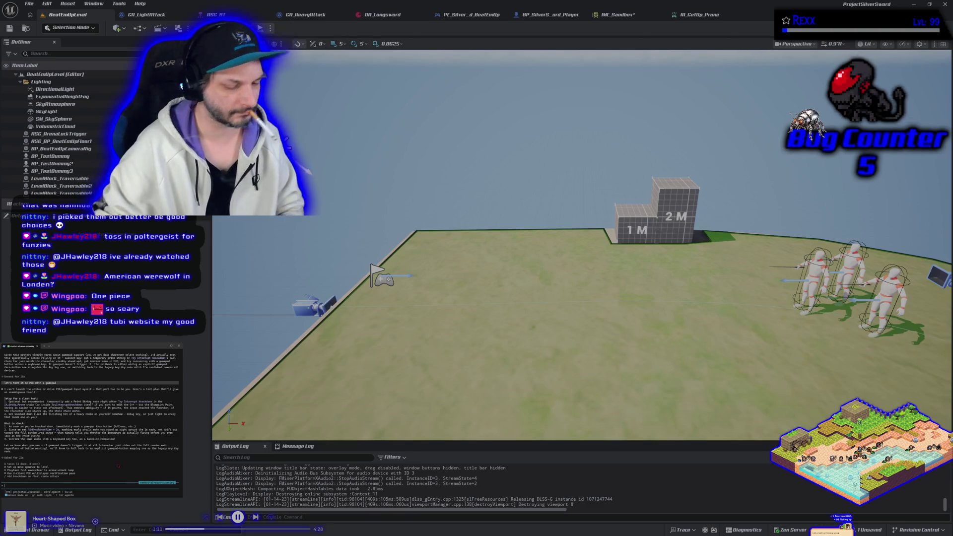
Step: Ask the agent to ignore get-up input before the minimum knockdown time, then briefly re-test
text(i dont ma)
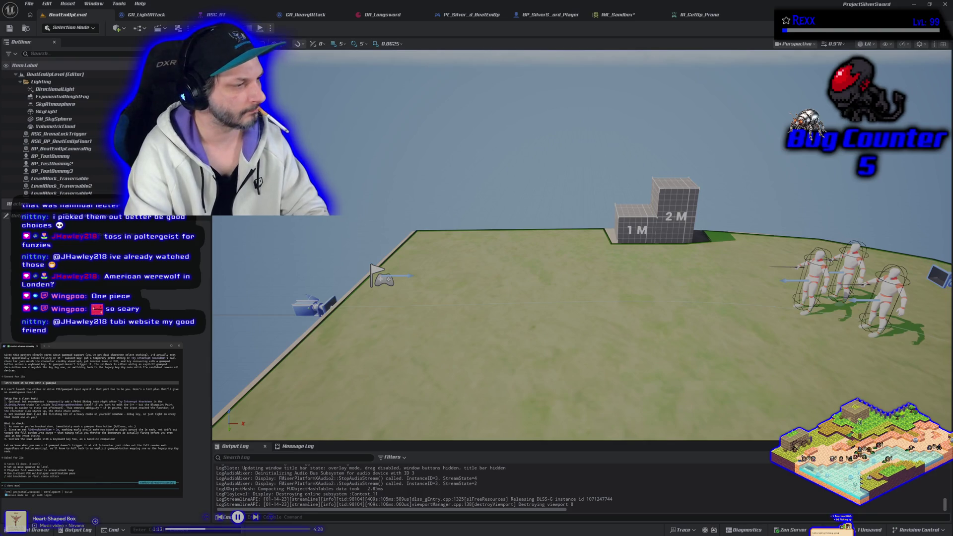
text(ount until after the minknockdowntimeline)
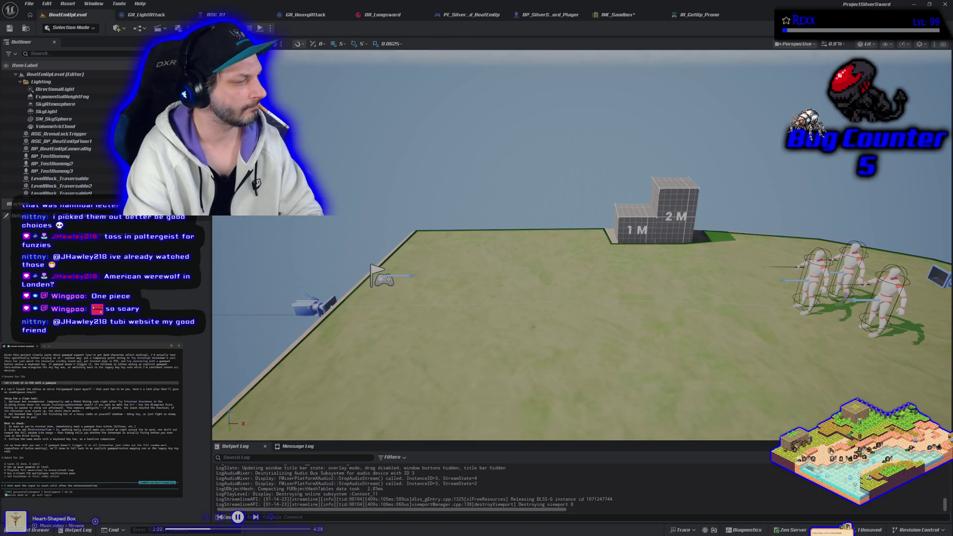
key(Return)
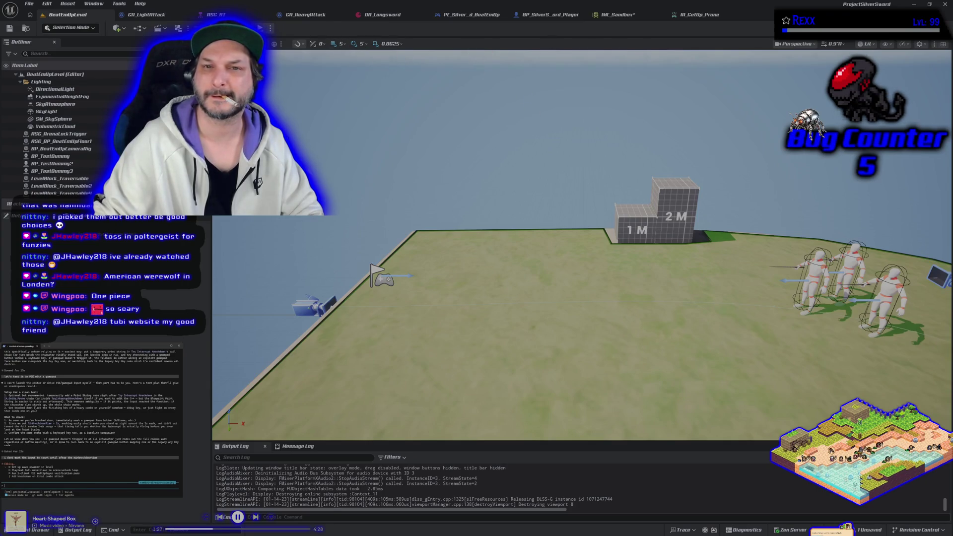
key(alt+p)
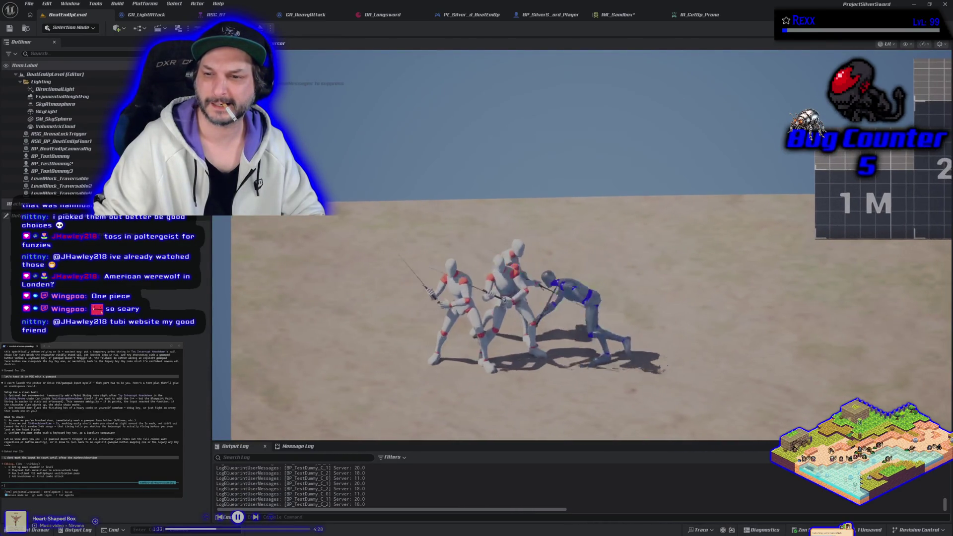
key(Escape)
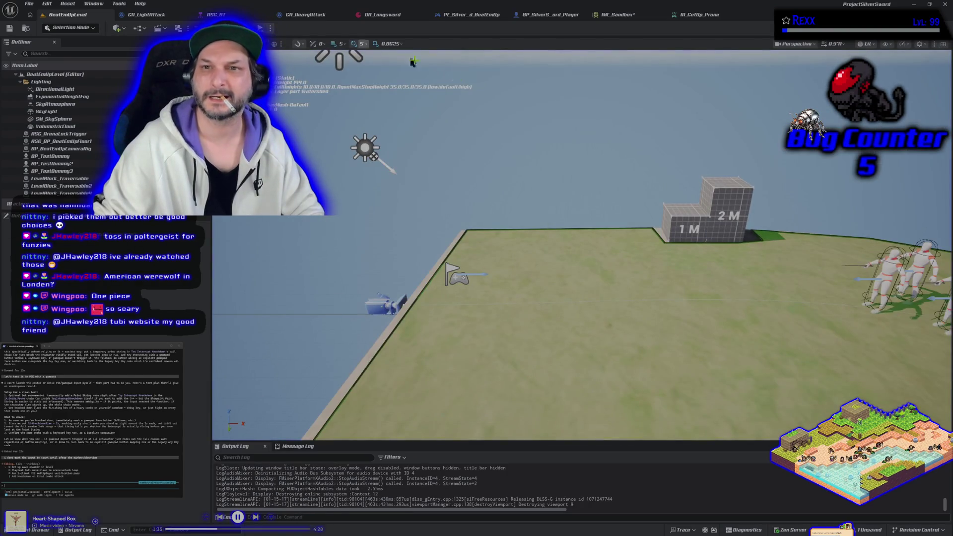
key(w)
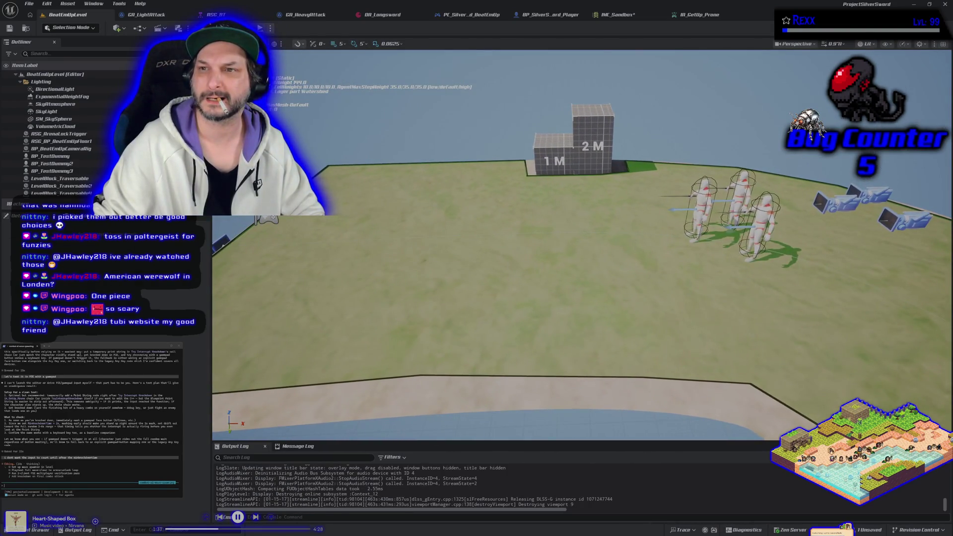
key(s)
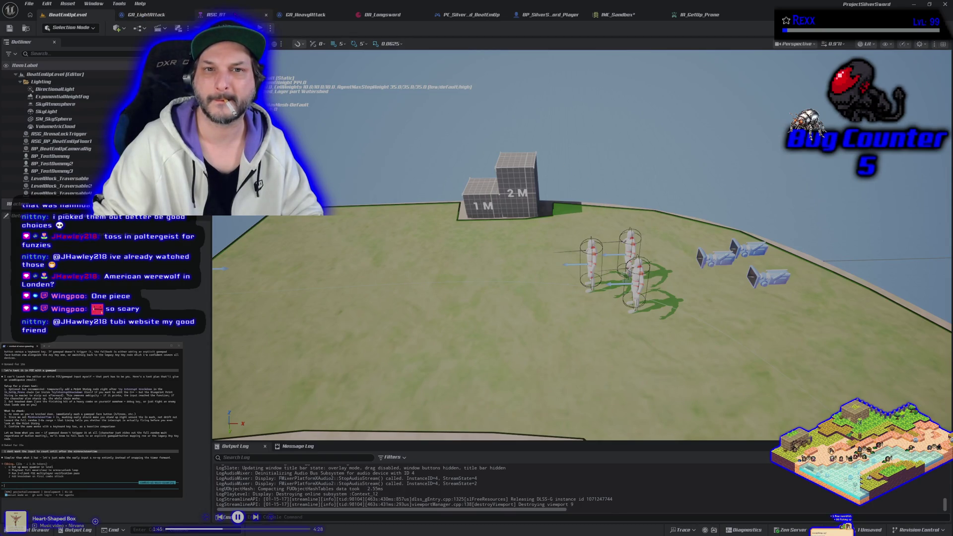
Step: Inspect the ASC_BT tree's ASG Melee Decision service, then save the IMC_Sandbox asset via Save All
click(234, 15)
scroll(322, 304, down, 3)
scroll(322, 304, up, 4)
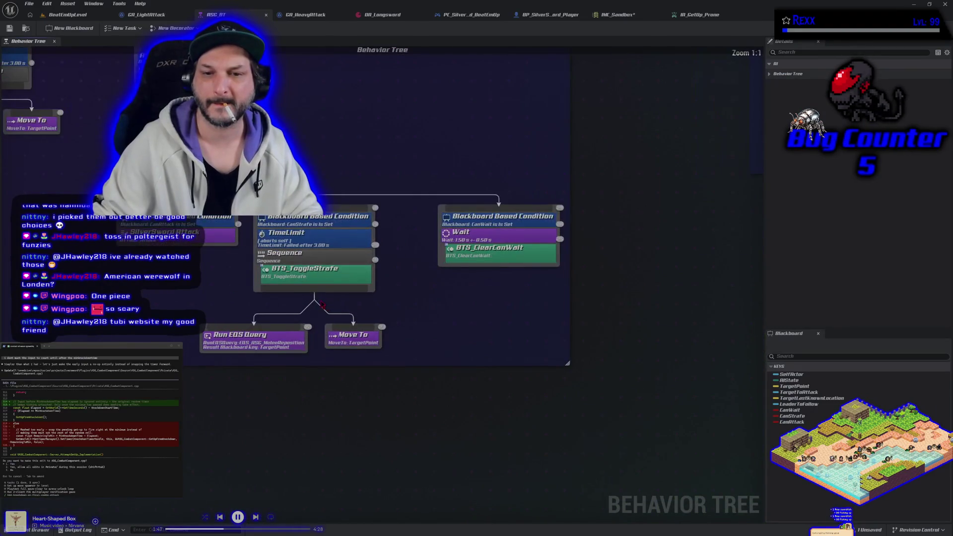
drag(248, 306, 317, 388)
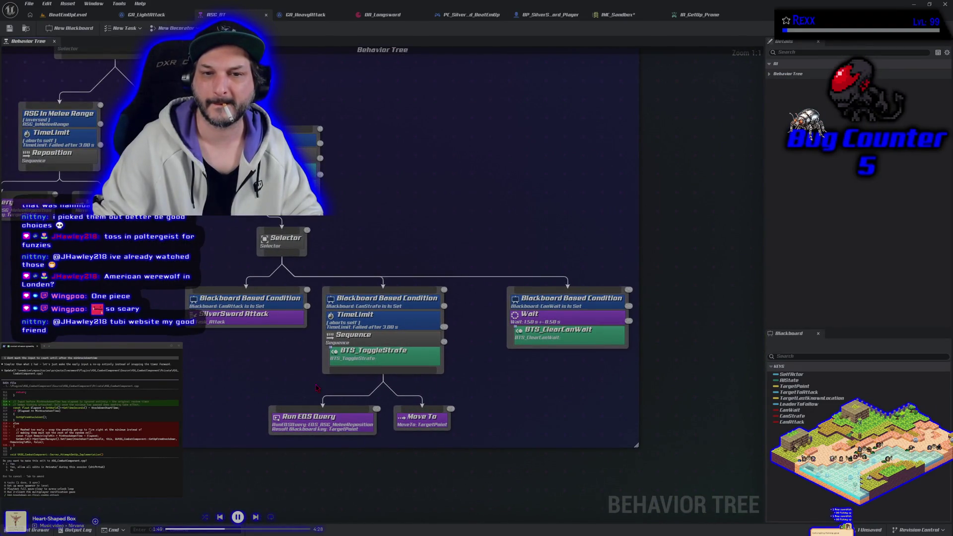
click(312, 178)
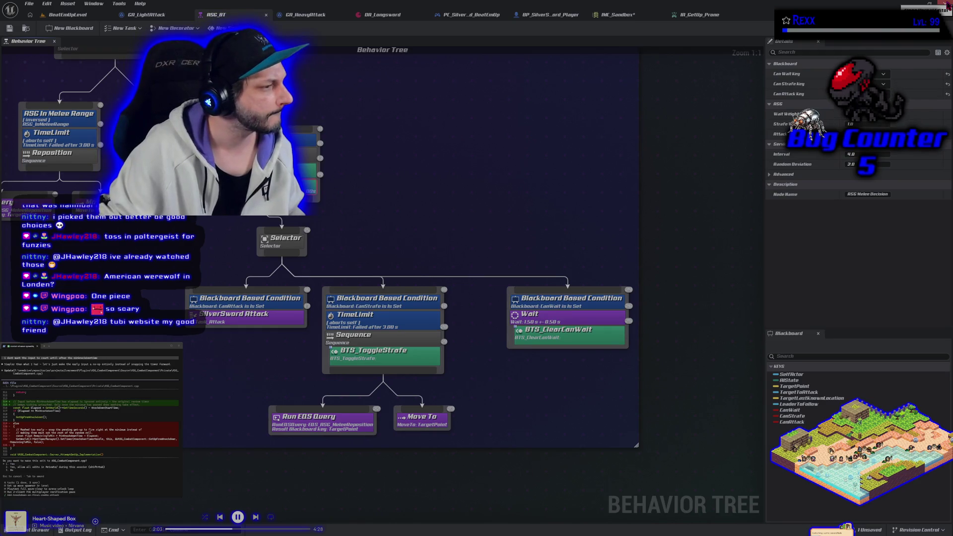
click(946, 4)
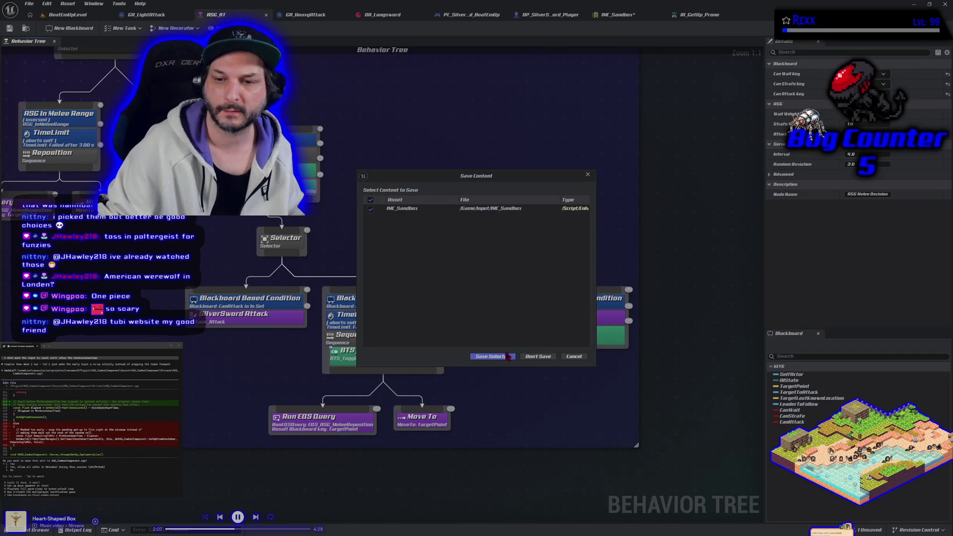
click(508, 357)
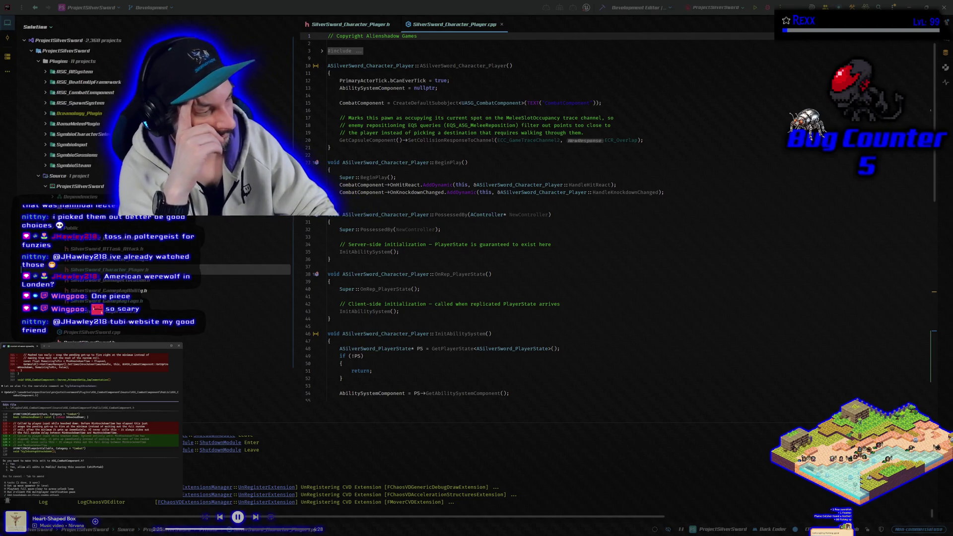
Step: Approve the agent's combat component edit and its follow-up shell command, then start a build
key(Return)
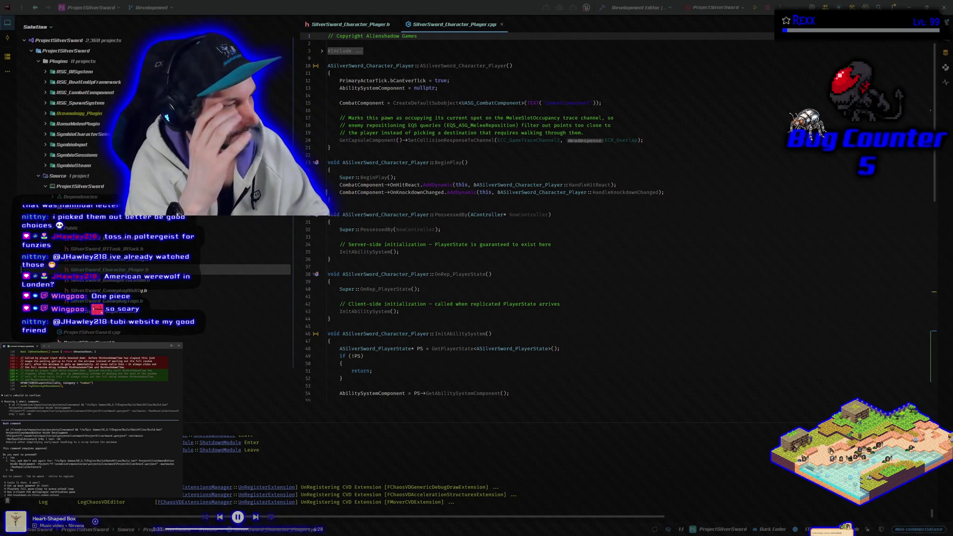
key(Return)
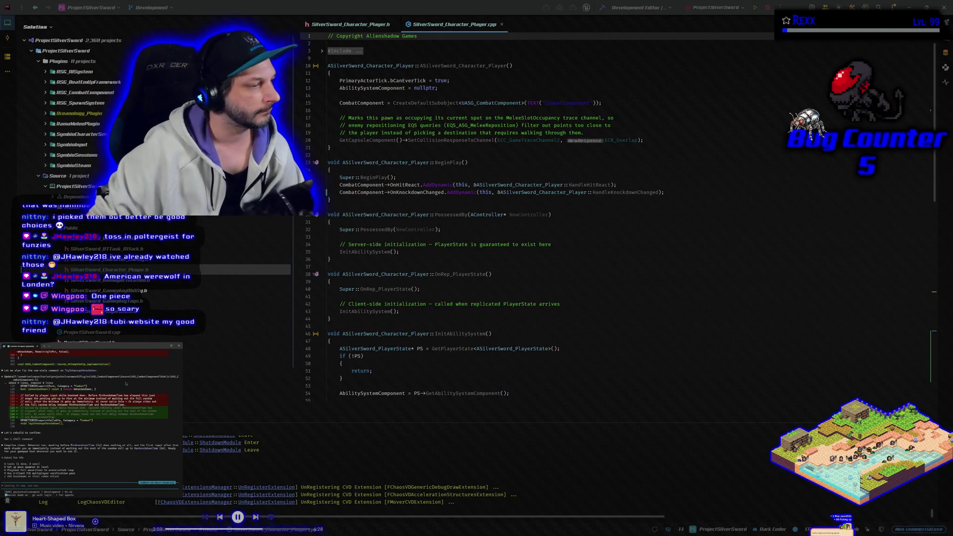
click(602, 8)
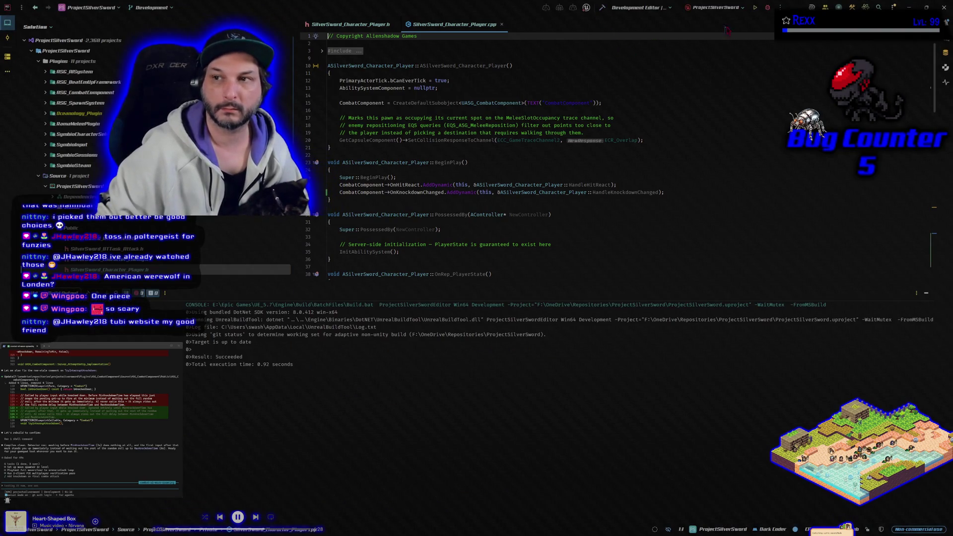
Step: Relaunch Unreal Editor from Rider and send the coding agent a testing note
click(768, 7)
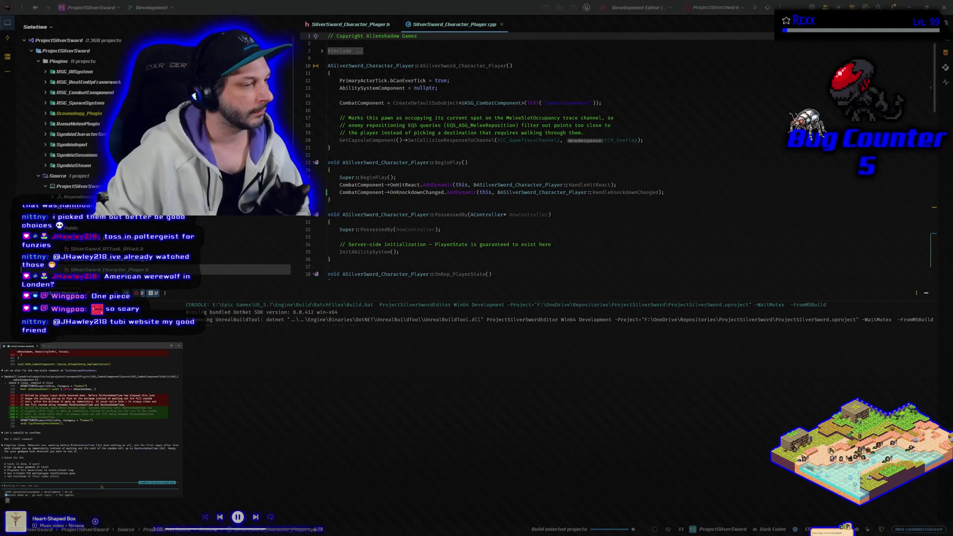
text(testing is going to be difficult)
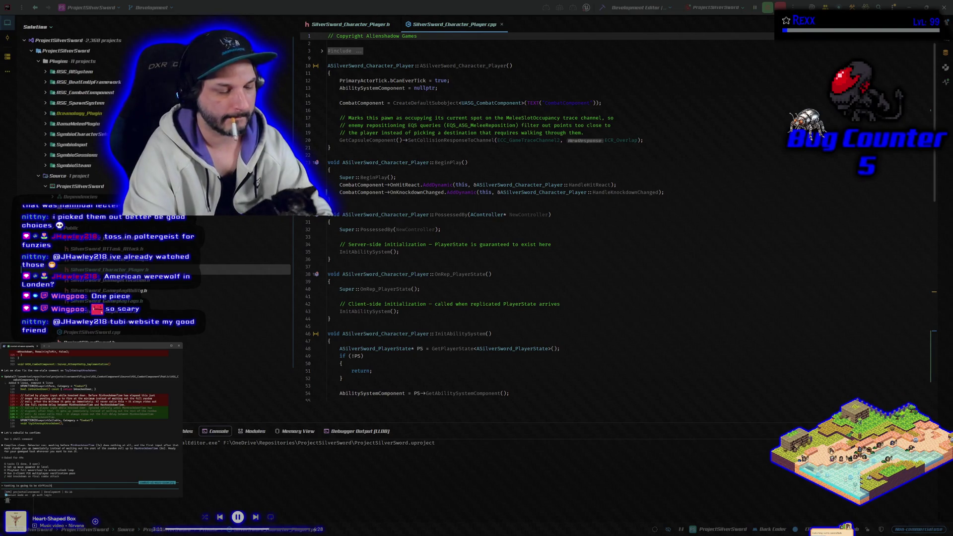
text(. I die fas)
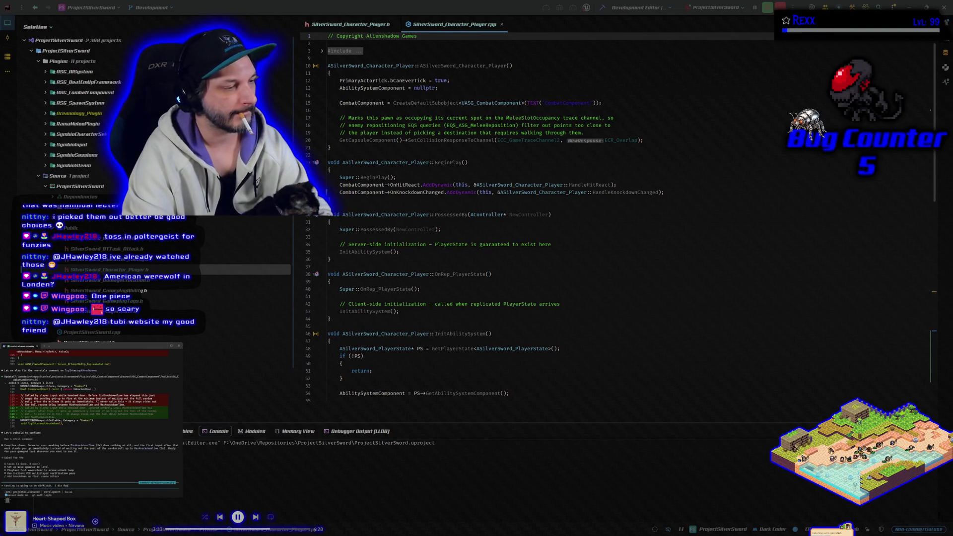
text(t and th)
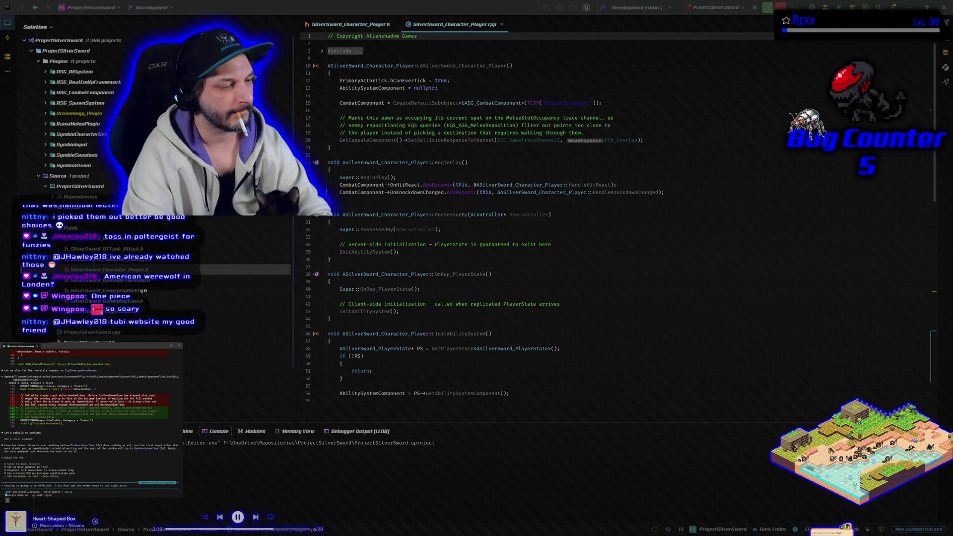
key(Return)
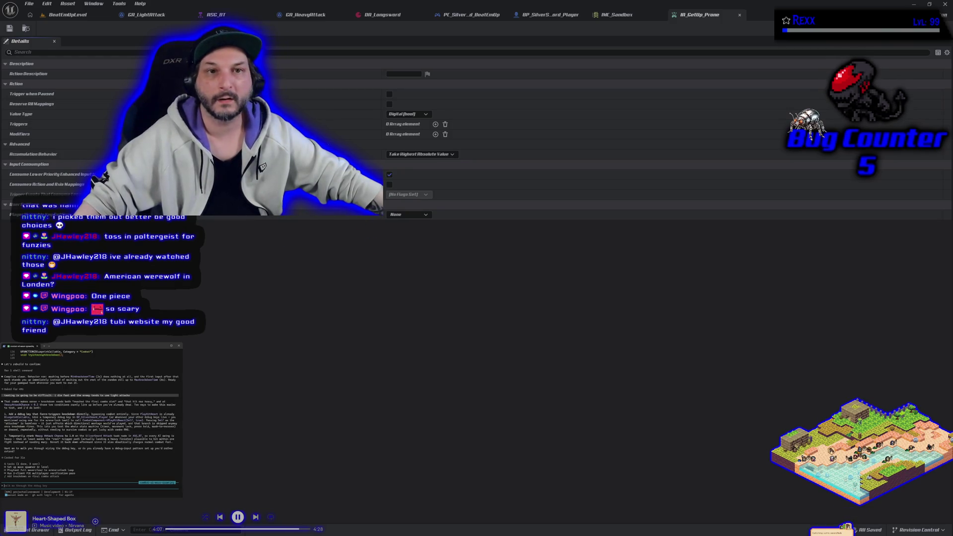
Step: Delete both BP_TestDummy enemies from BeatEmUpLevel and save the level with Ctrl+S
click(68, 18)
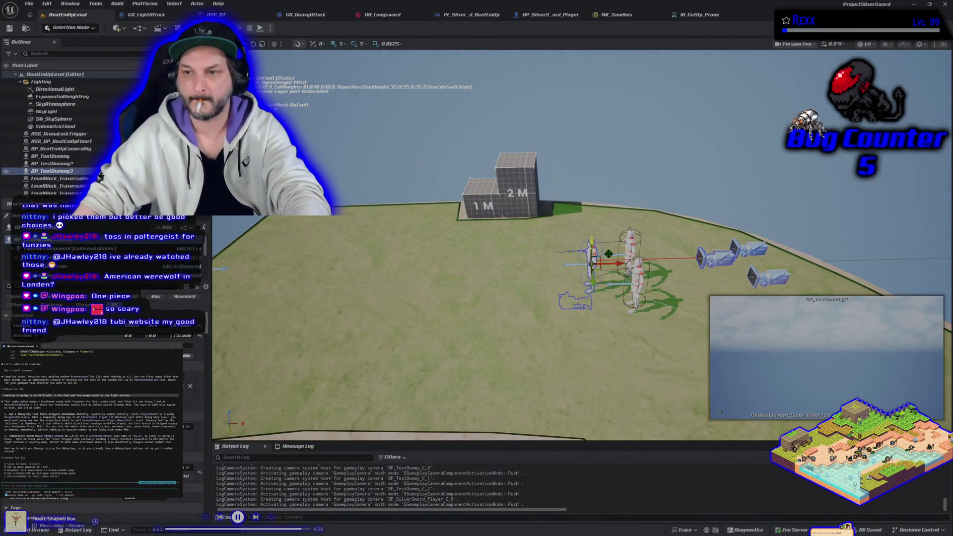
key(Delete)
key(Delete)
click(638, 276)
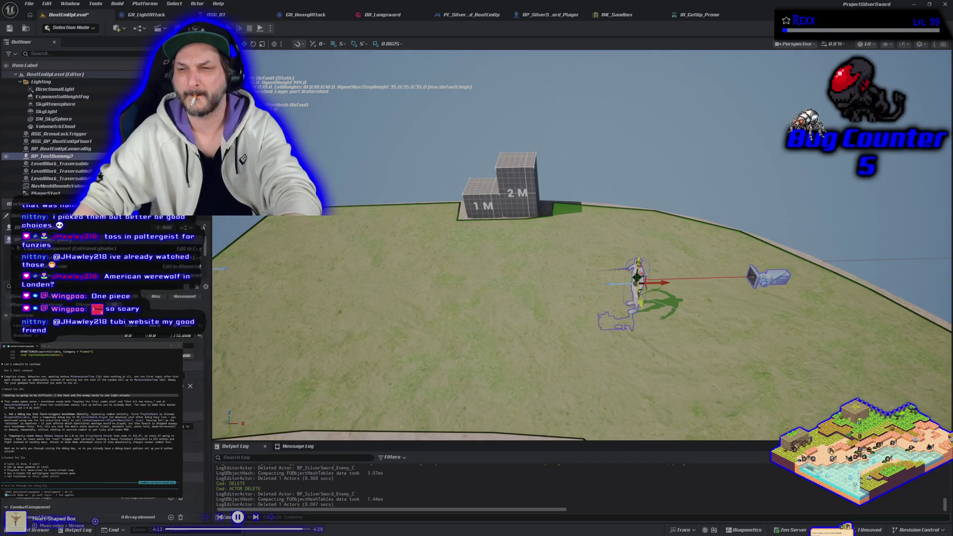
key(Delete)
key(ctrl+s)
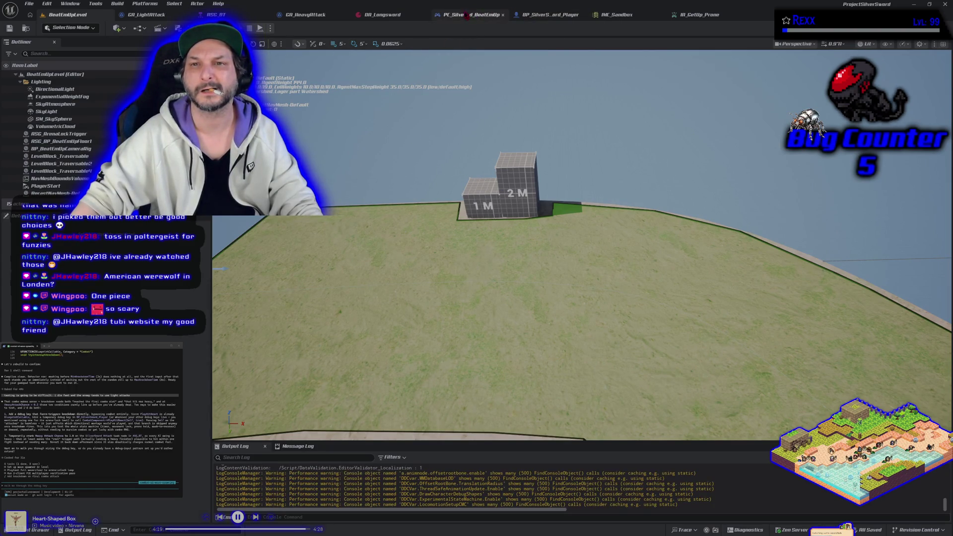
click(546, 14)
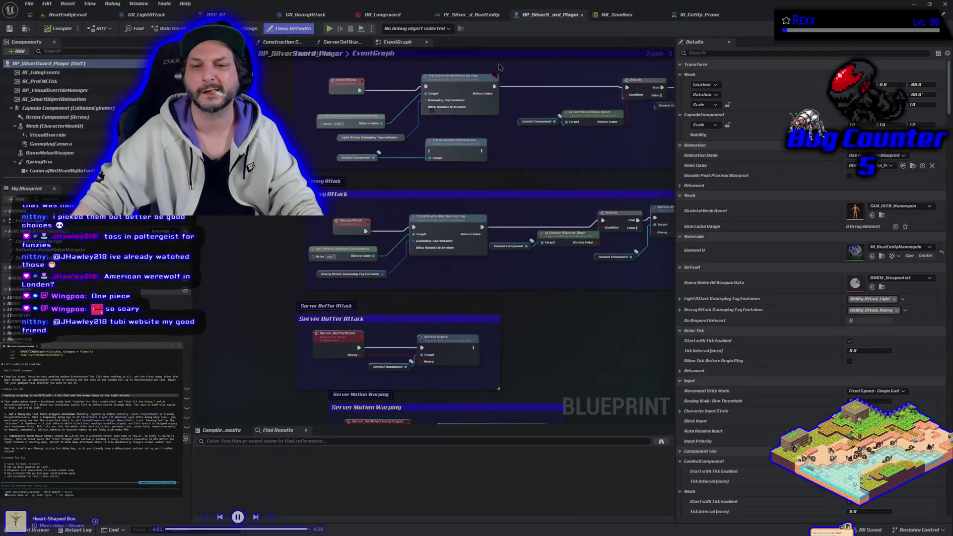
Step: Add a Keyboard 2 key event node to the BP_SilverSword_Player event graph
scroll(499, 67, down, 10)
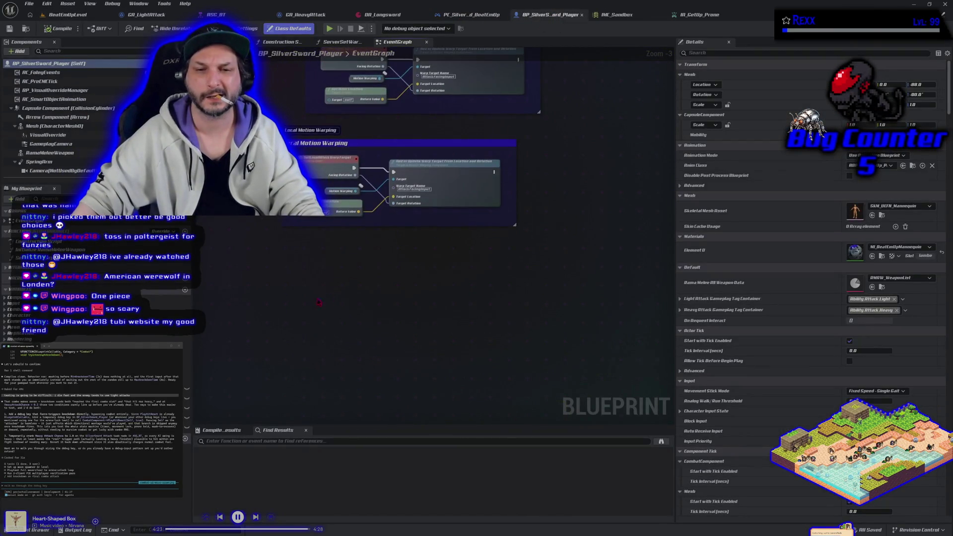
right_click(310, 298)
text(key)
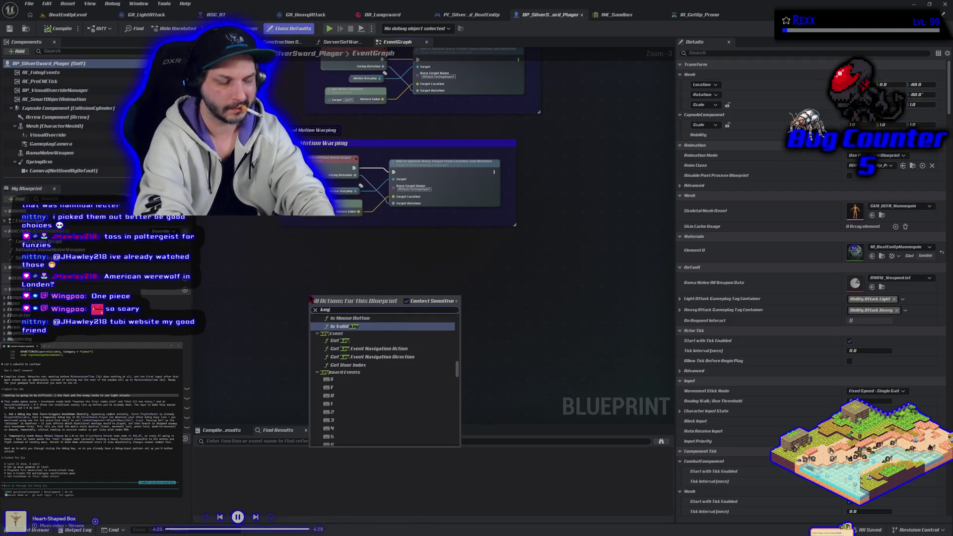
text(board 2)
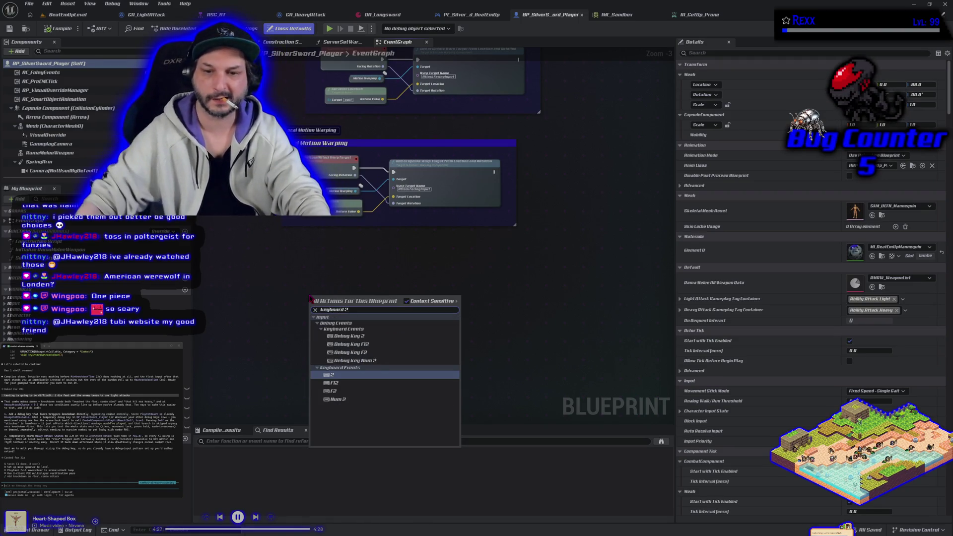
click(353, 375)
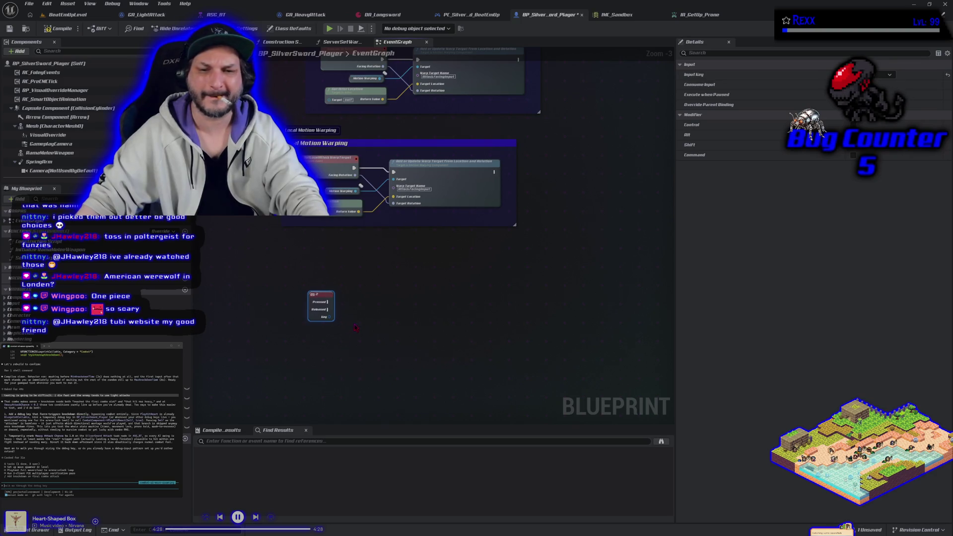
Step: Place a Combat Component reference node beside the Keyboard 2 event
scroll(45, 139, down, 2)
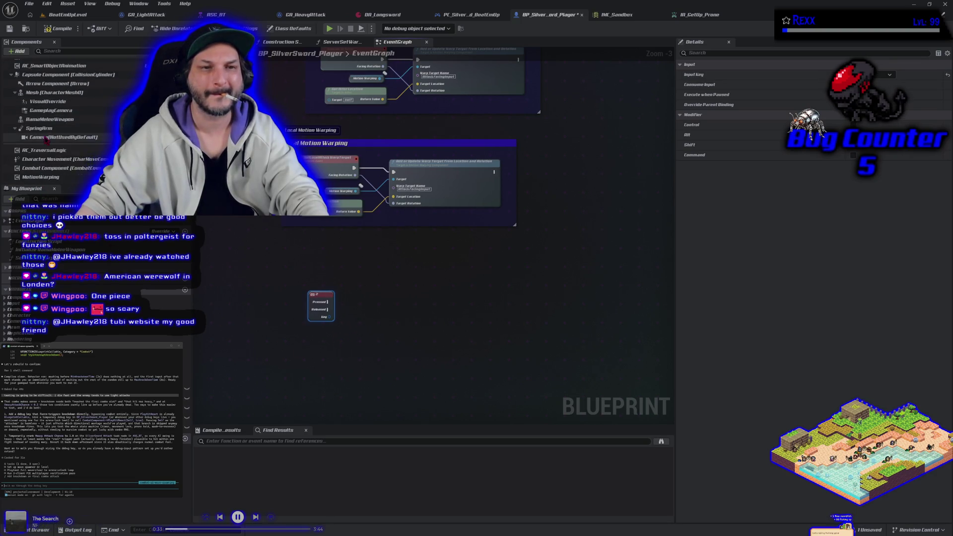
click(50, 168)
drag(315, 339, 372, 335)
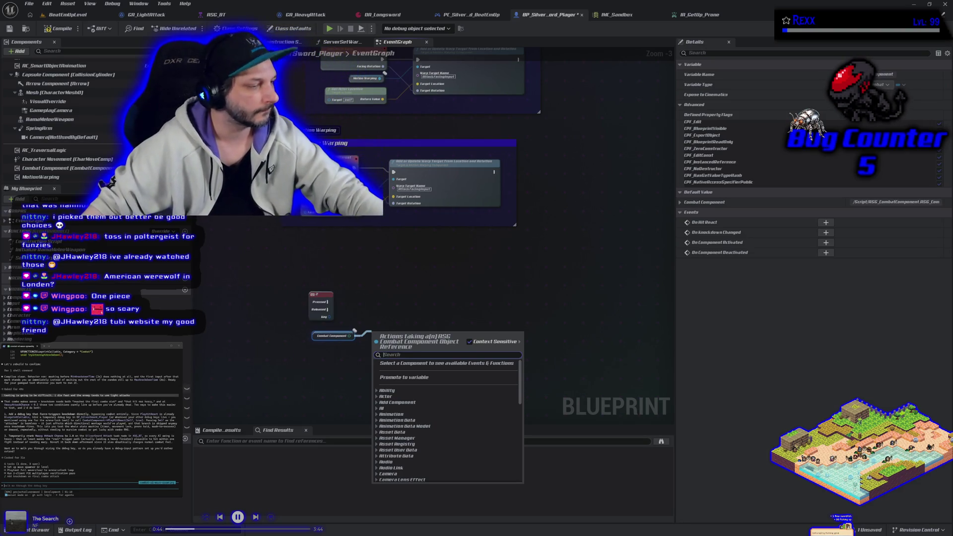
key(Escape)
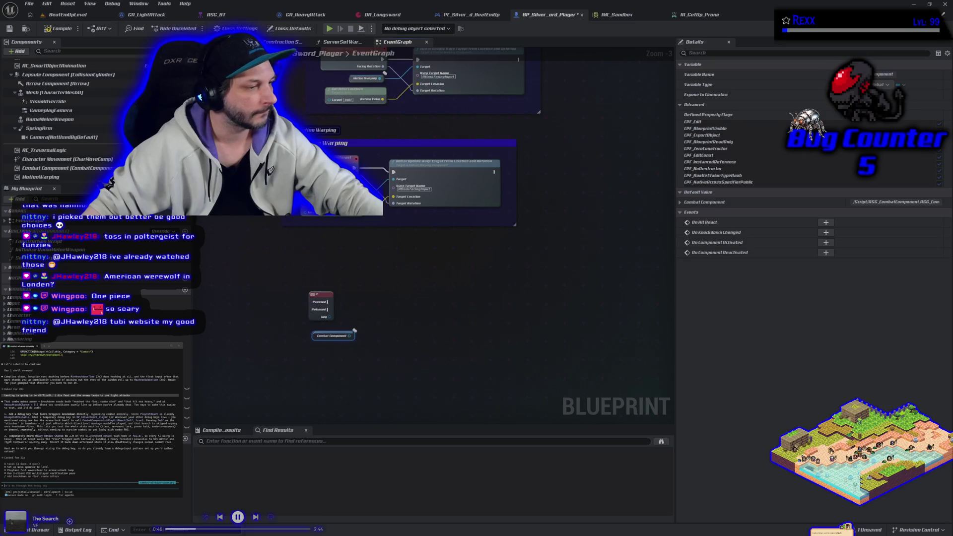
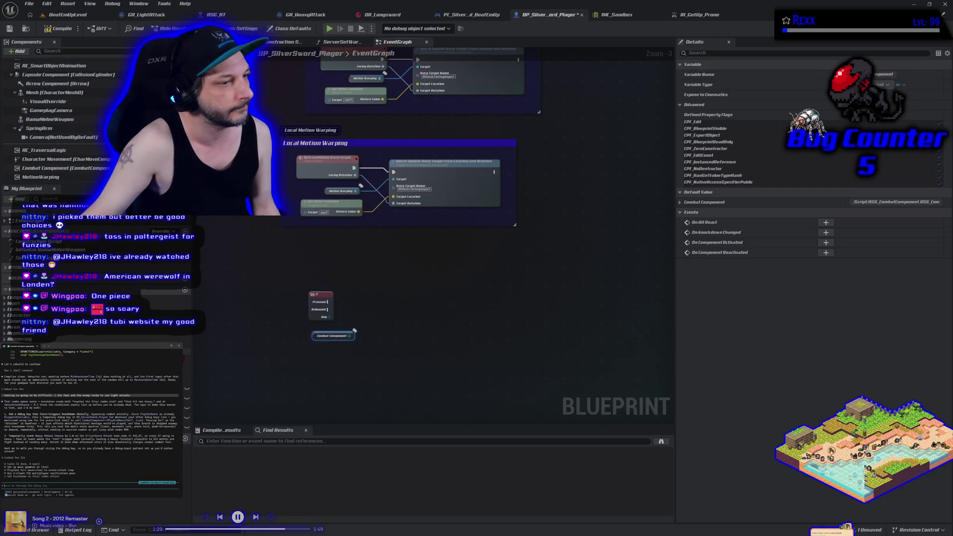
Step: Add a Play Hit React node driven by the Combat Component
drag(350, 335, 378, 334)
text(play hit re)
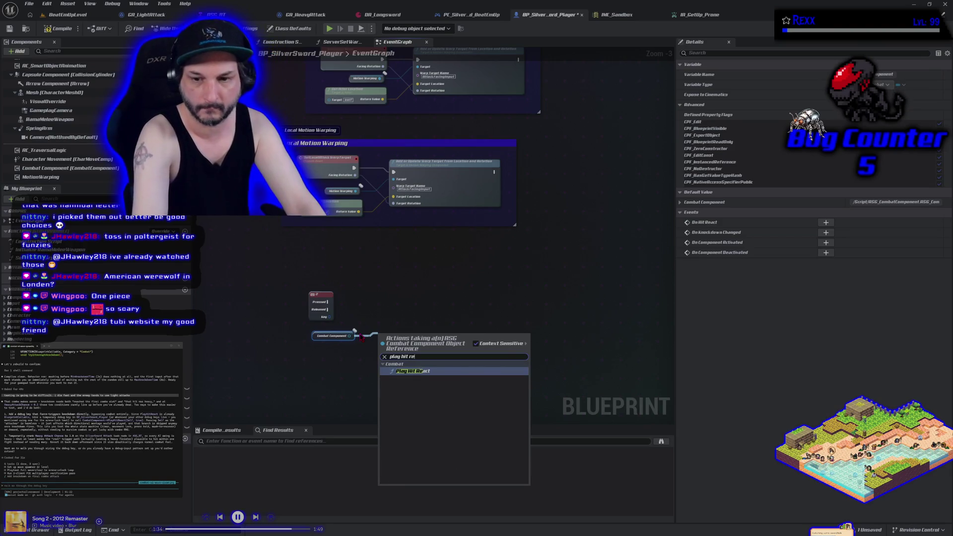
key(Return)
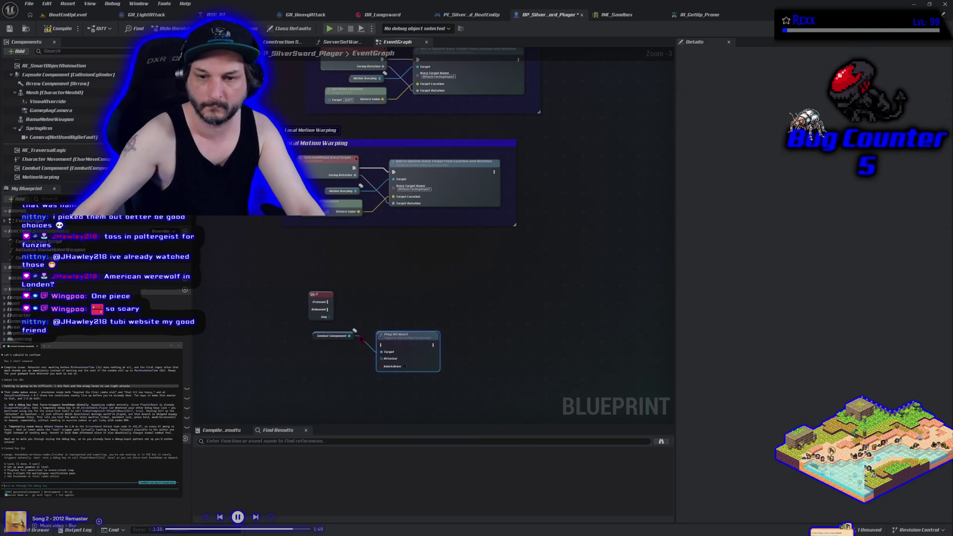
scroll(394, 378, up, 3)
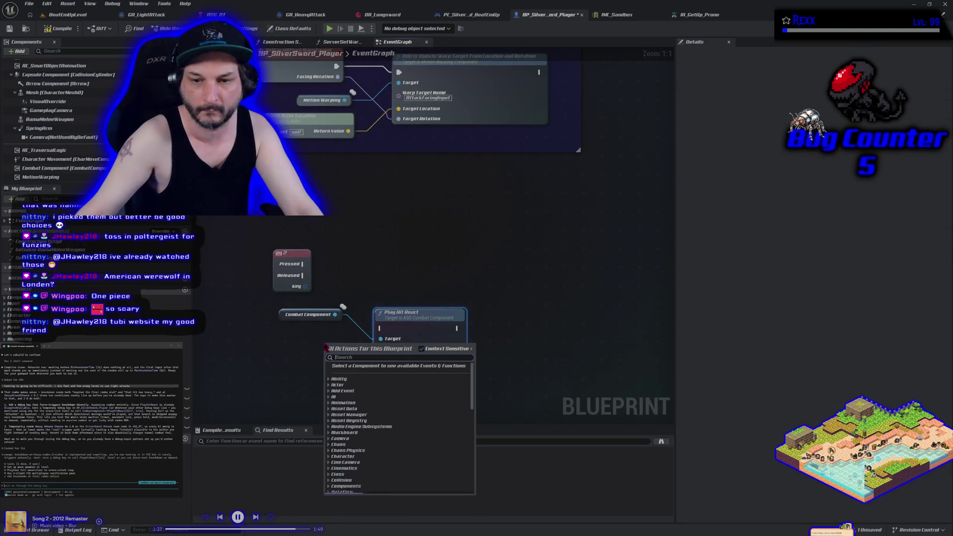
Step: Feed Self into Attacker, enable Knockdown, and fire the node from the key's Pressed
right_click(325, 346)
text(self)
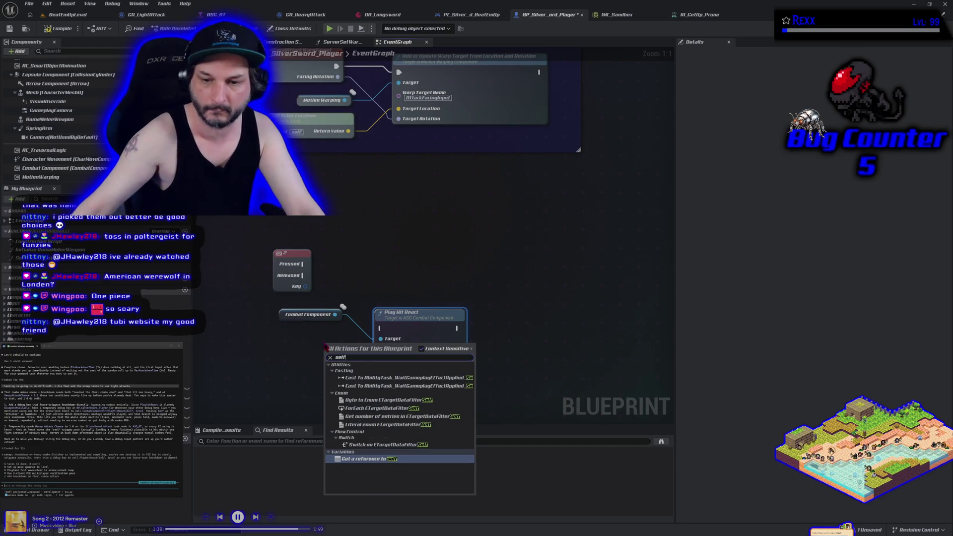
click(389, 461)
drag(341, 344, 381, 349)
click(416, 360)
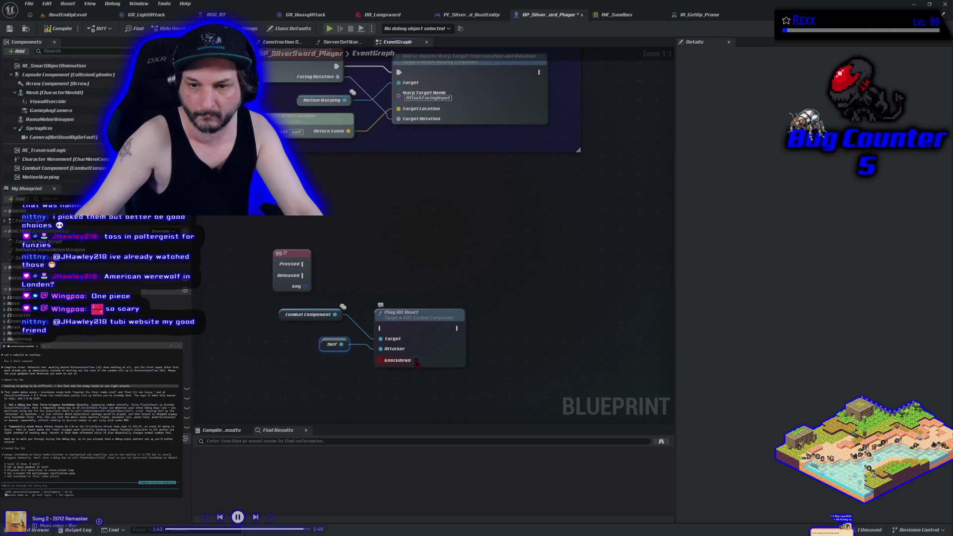
drag(303, 264, 381, 328)
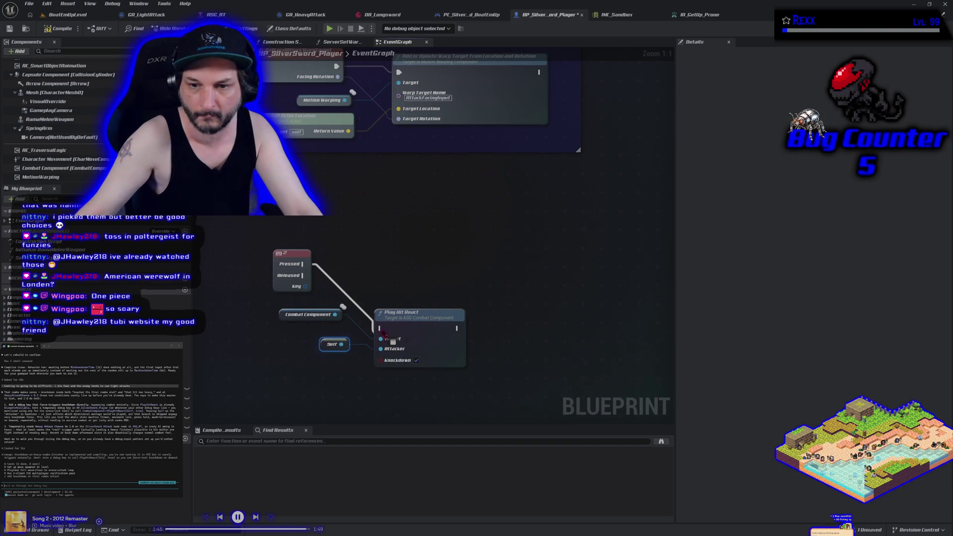
Step: Compile the player blueprint and start a play session to test the knockdown
click(52, 30)
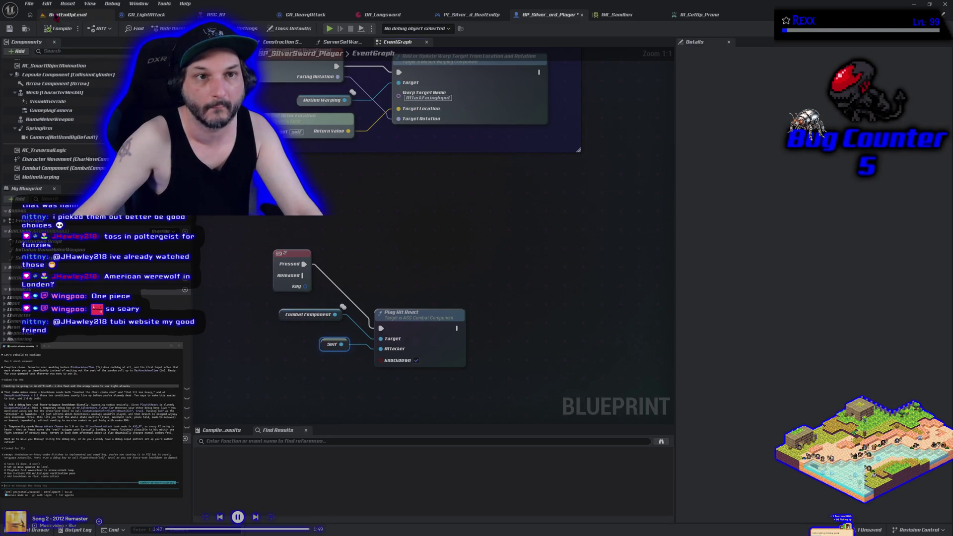
click(57, 15)
click(260, 29)
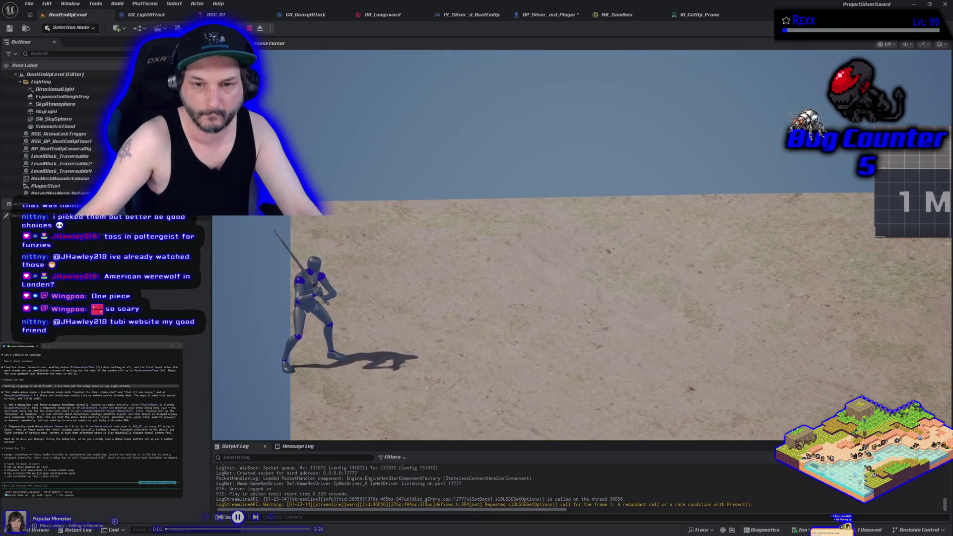
key(Escape)
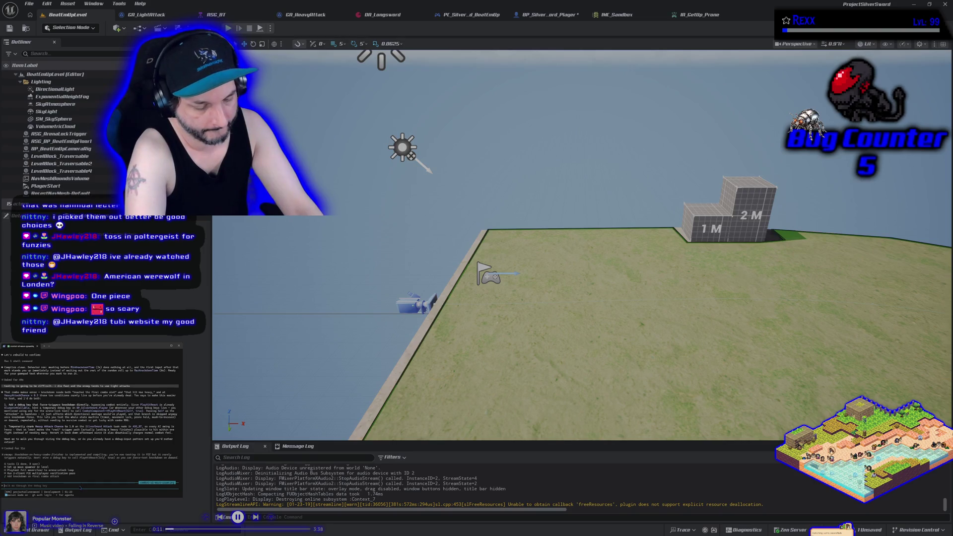
text(m)
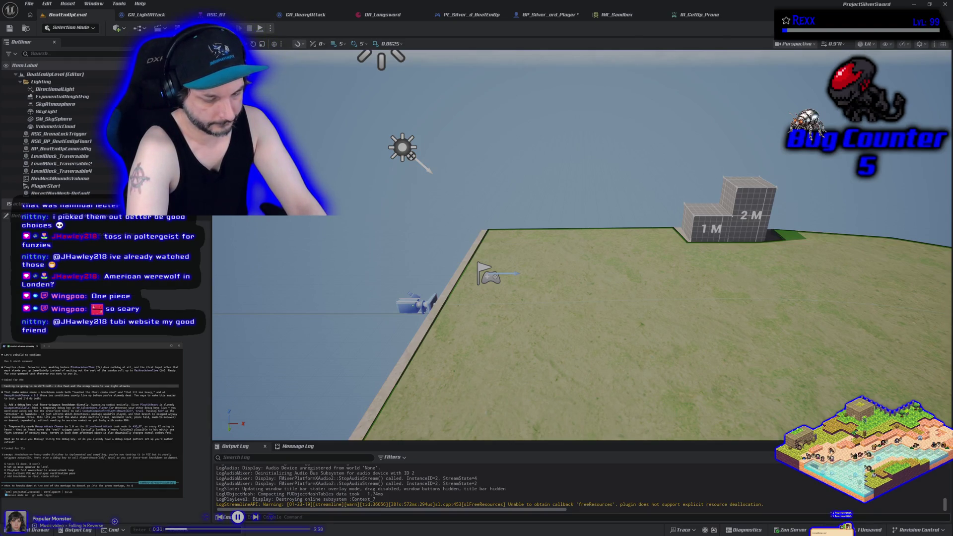
text(ck to t)
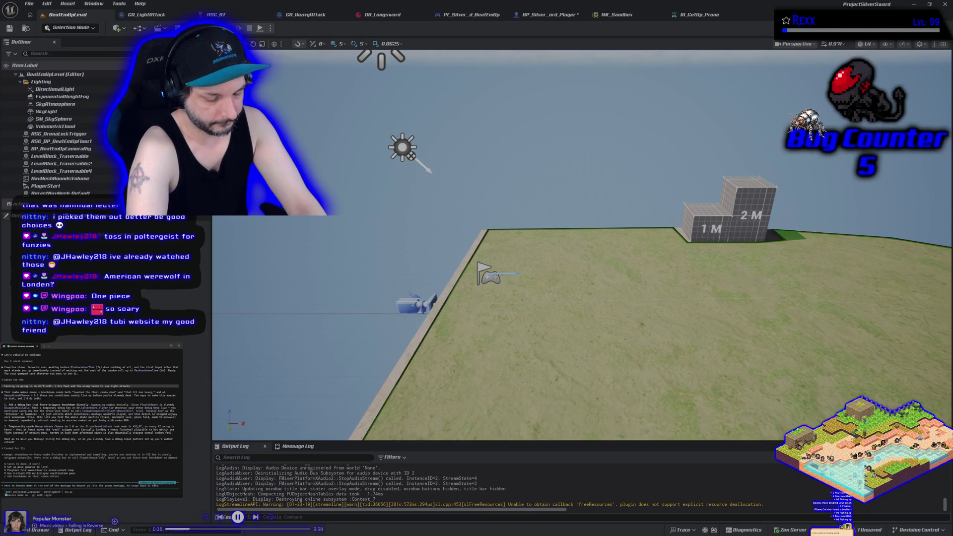
text(plat)
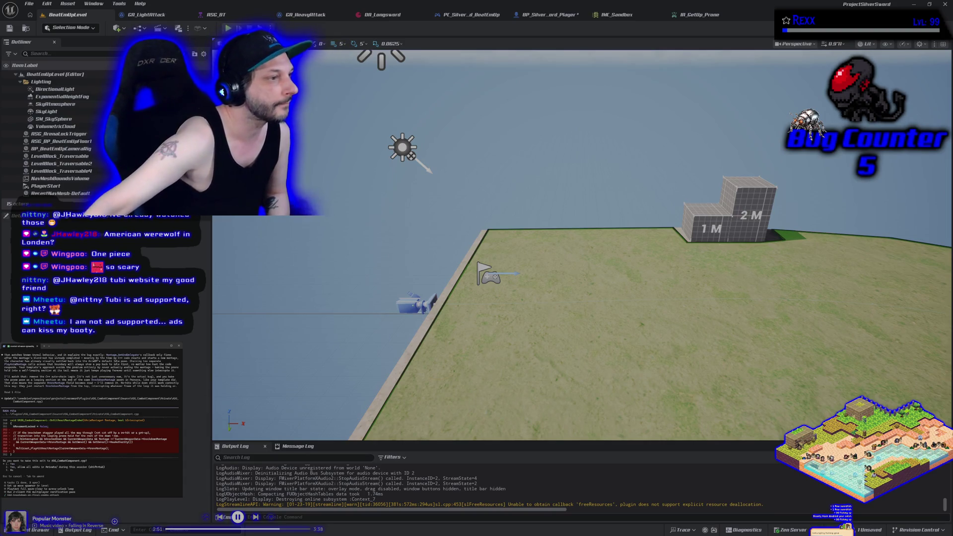
scroll(89, 417, up, 3)
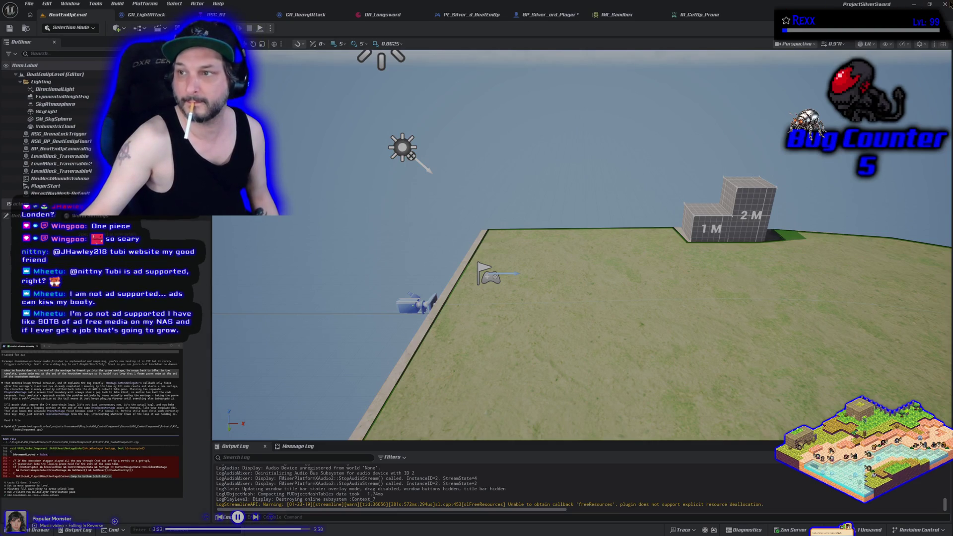
Step: Save BP_SilverSword_Player through the Save Content dialog with Ctrl+Shift+S
key(ctrl+shift+s)
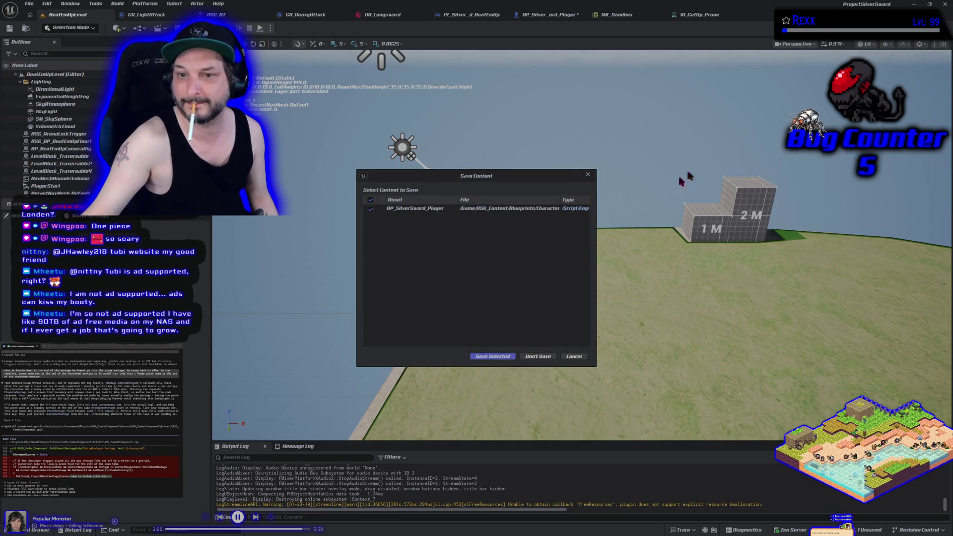
click(502, 355)
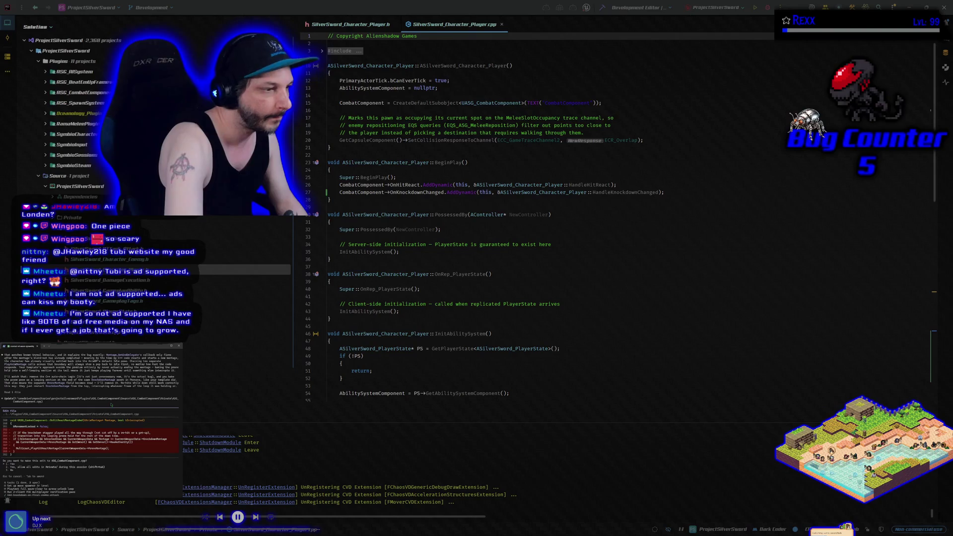
Step: Approve the assistant's code edits, including ASG_WeaponData.h, and its proposed build command
key(Return)
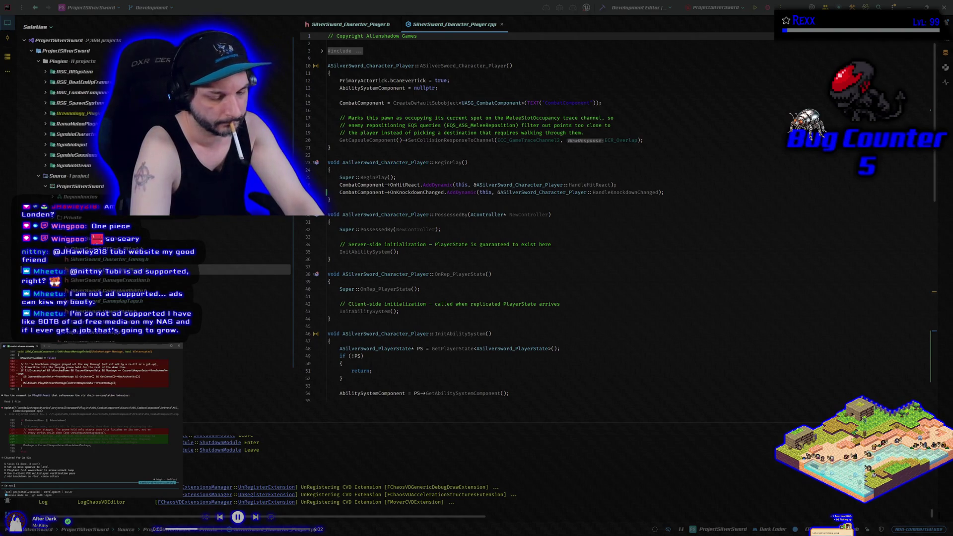
text(de)
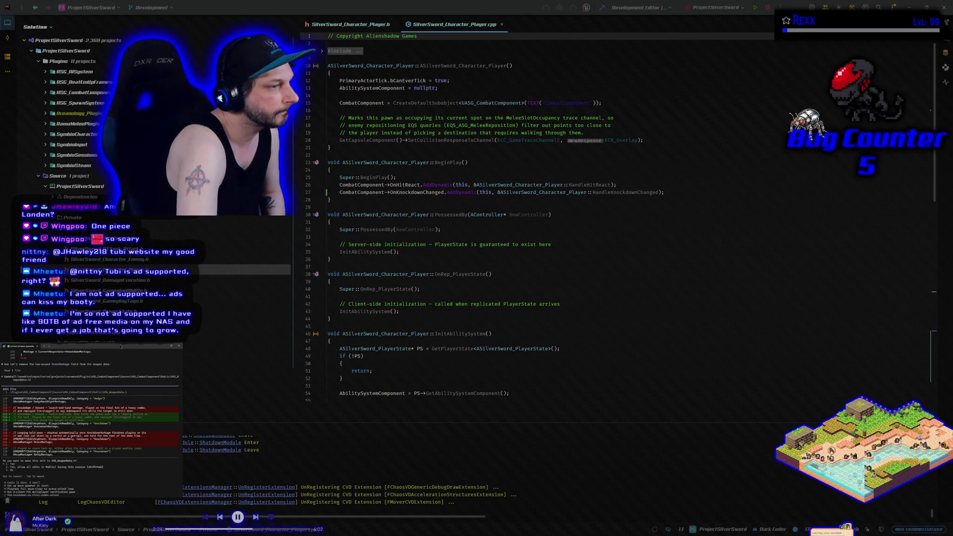
key(Return)
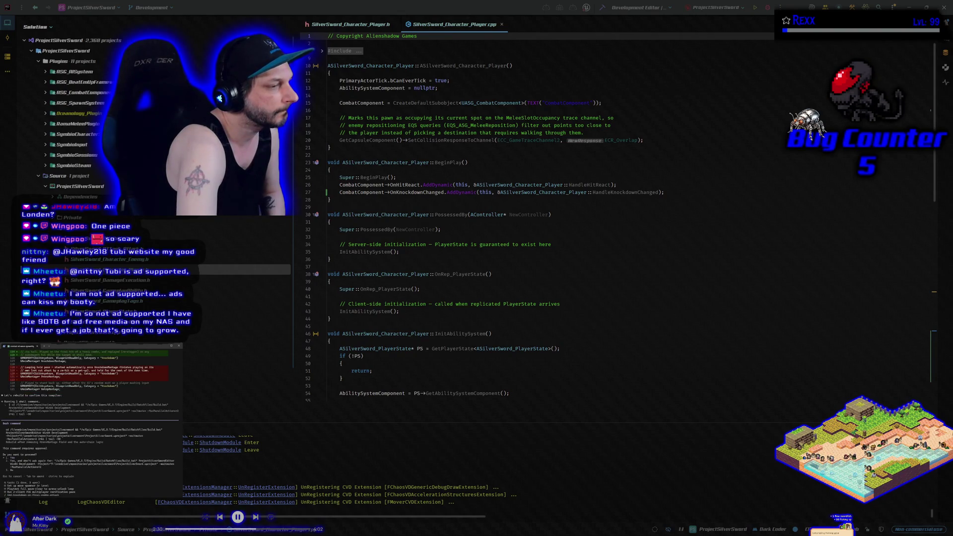
key(Return)
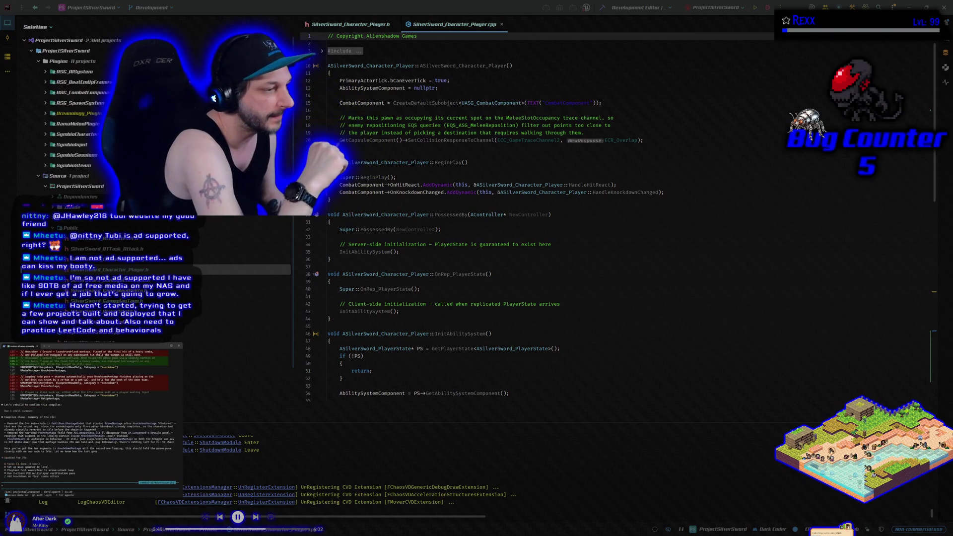
Step: Reply 'just tested it, working good now' to the assistant and build the project
text(just tested it, working good now)
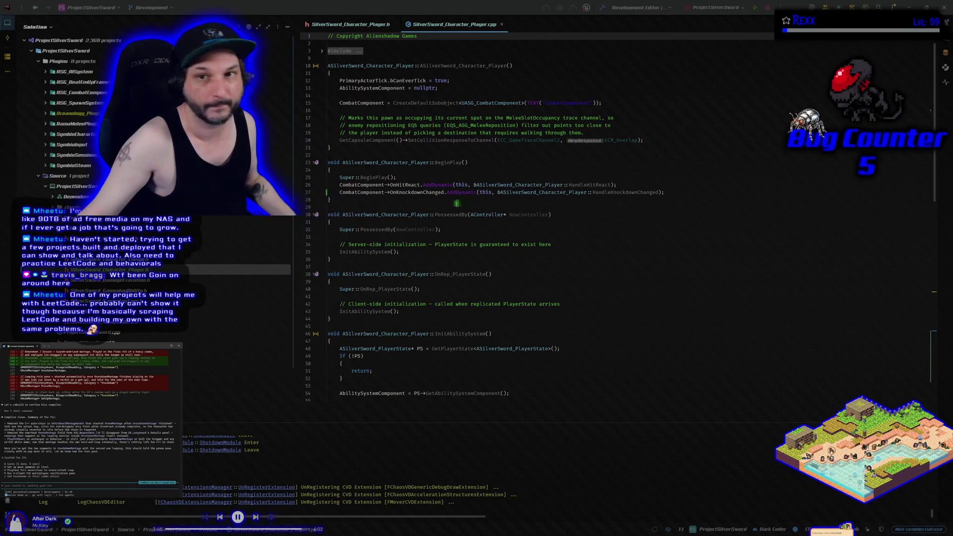
click(603, 8)
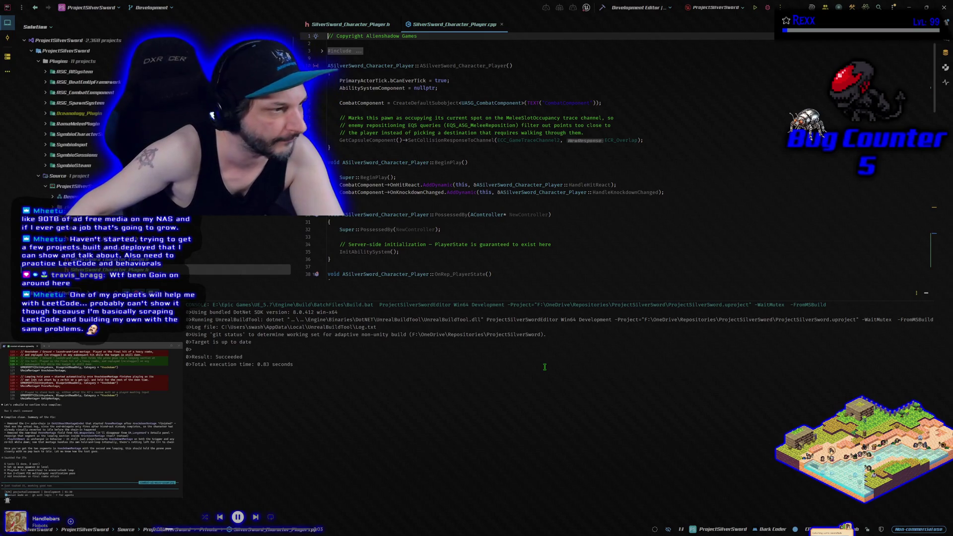
Step: Launch the Silver Sword editor from the fresh build with Ctrl+Shift+B
key(ctrl+shift+b)
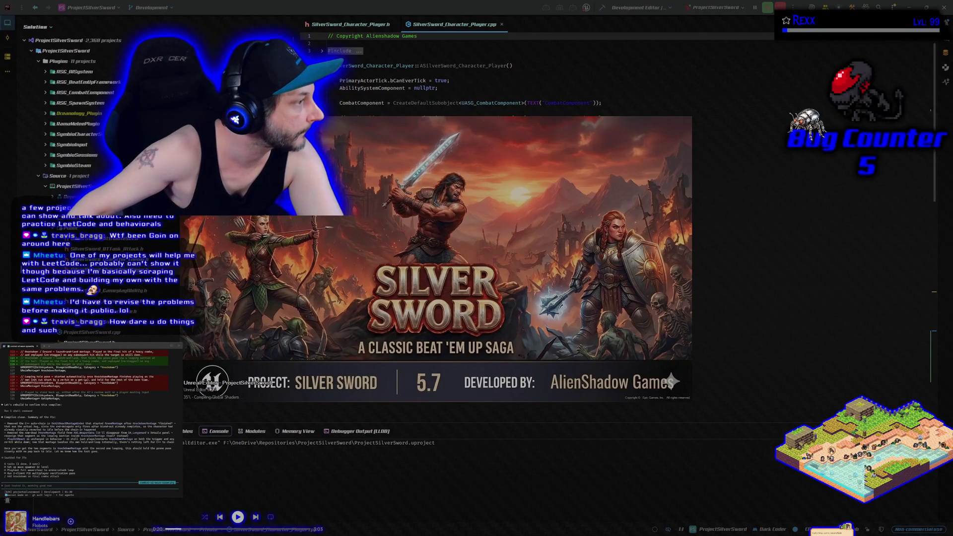
Step: Skip through several songs with the media key while the editor loads
key(XF86AudioNext)
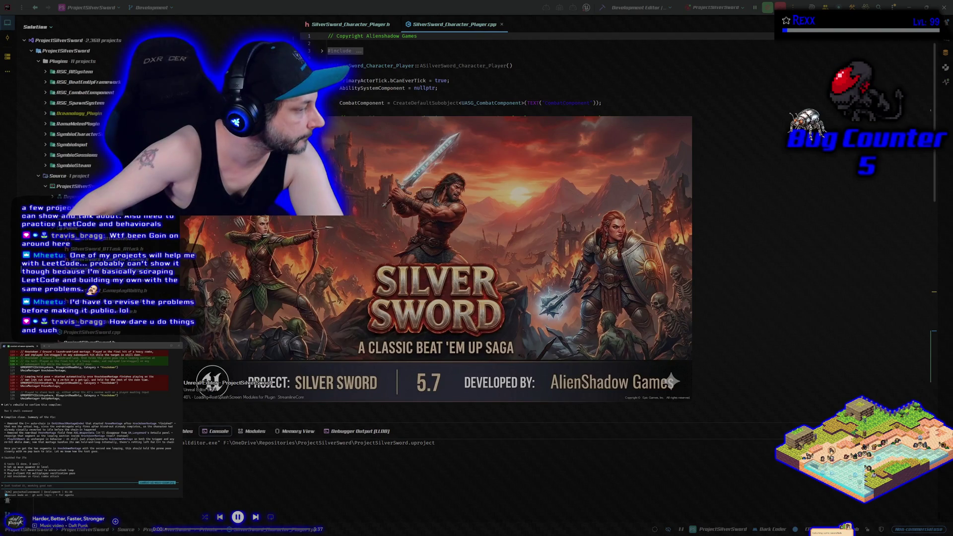
key(XF86AudioNext)
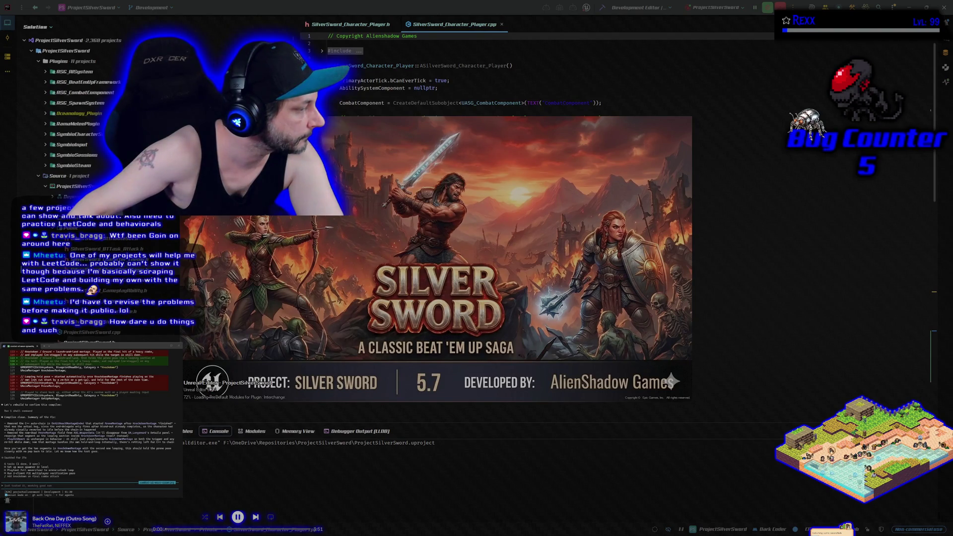
key(XF86AudioNext)
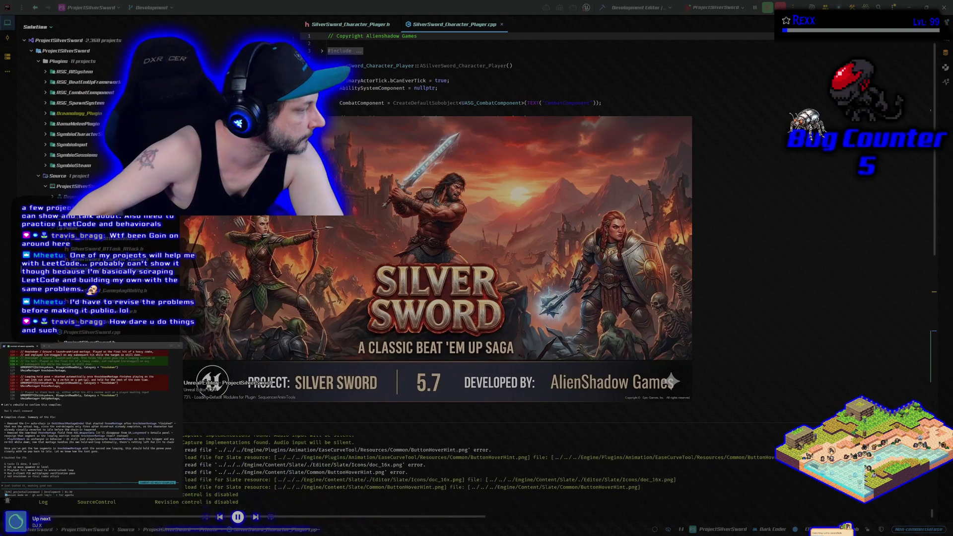
key(XF86AudioNext)
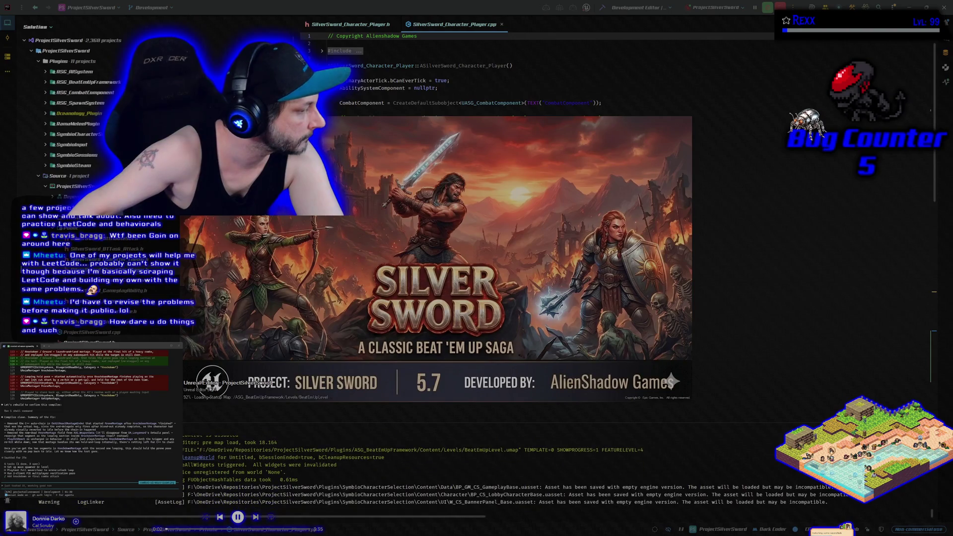
key(XF86AudioNext)
key(XF86AudioNext)
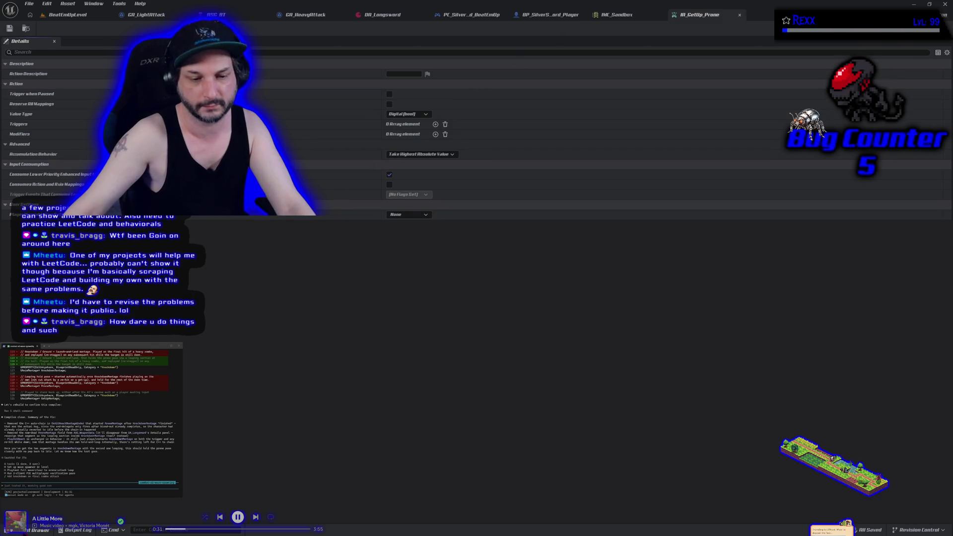
Step: Try deleting AM_Longsword_Prone in Longsword > Montage > Knockdown, cancel, then review DA_Longsword's montages
key(ctrl+space)
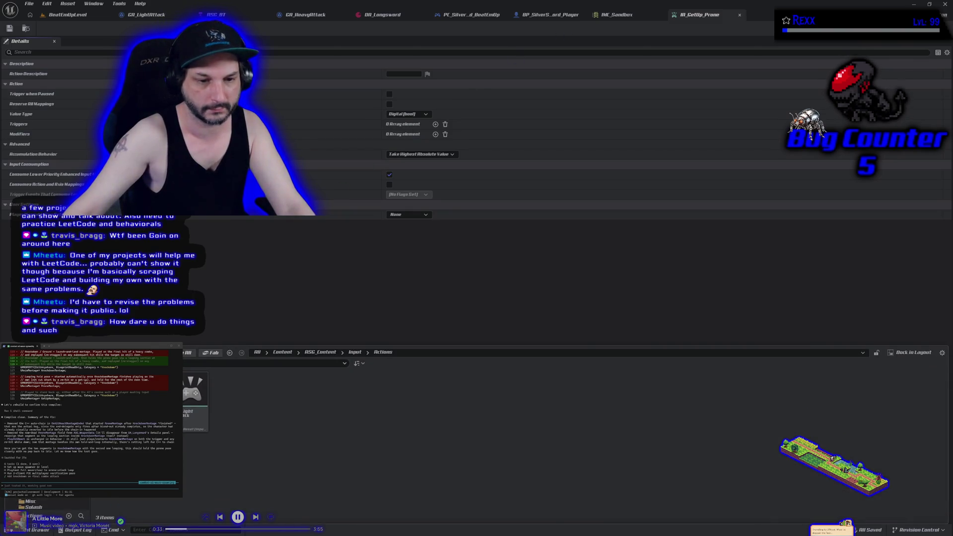
click(200, 423)
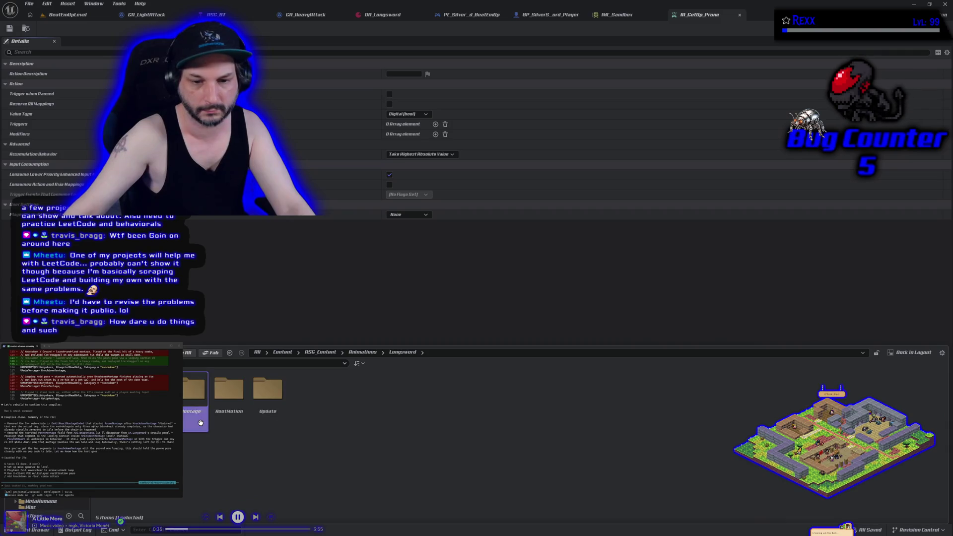
double_click(201, 422)
double_click(227, 392)
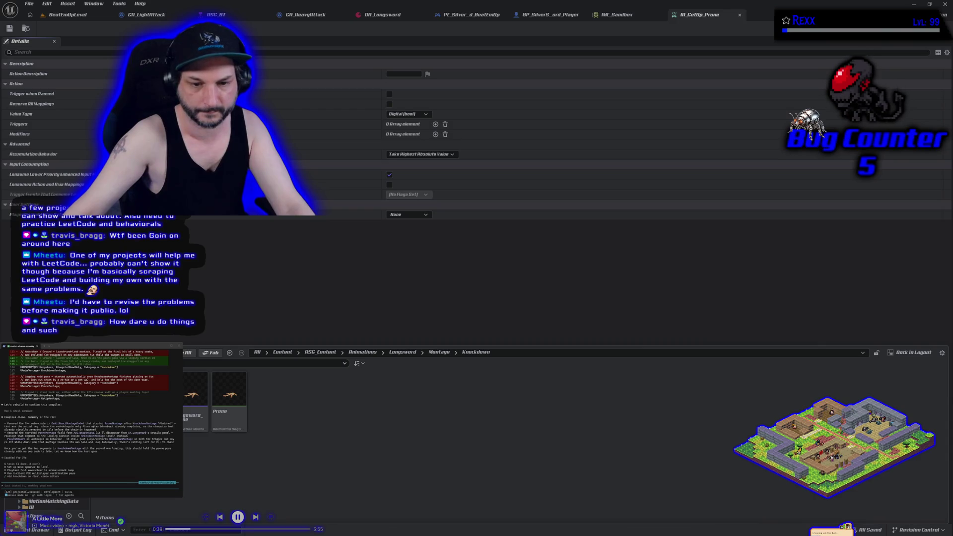
click(195, 405)
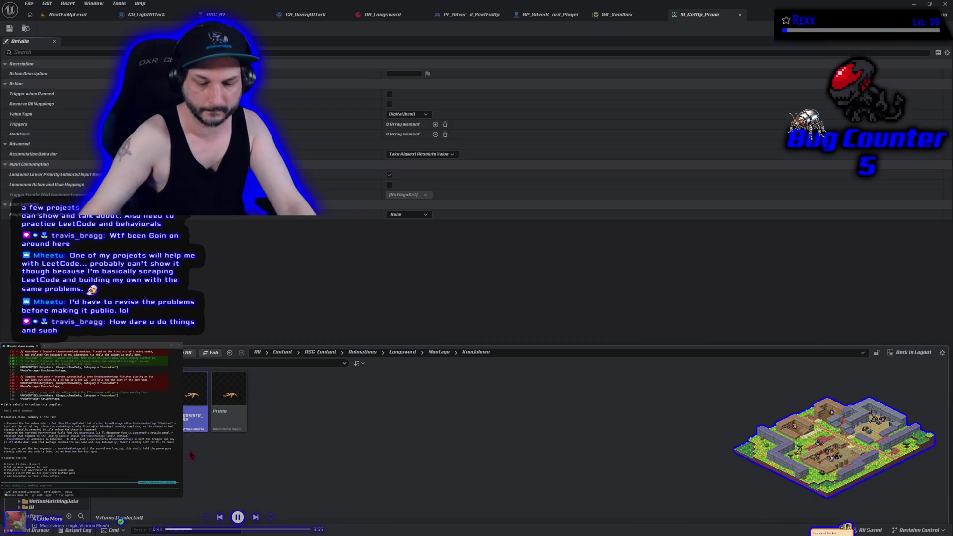
key(Delete)
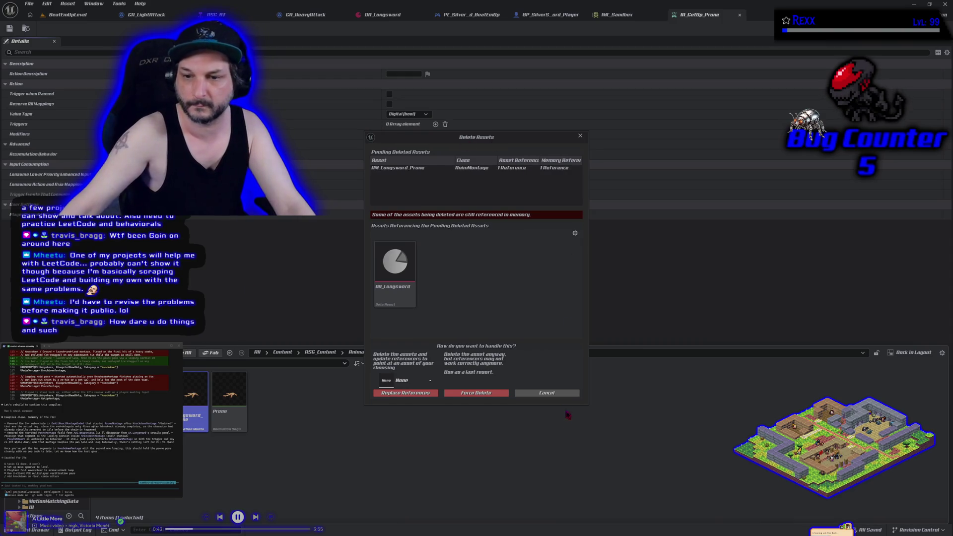
click(547, 393)
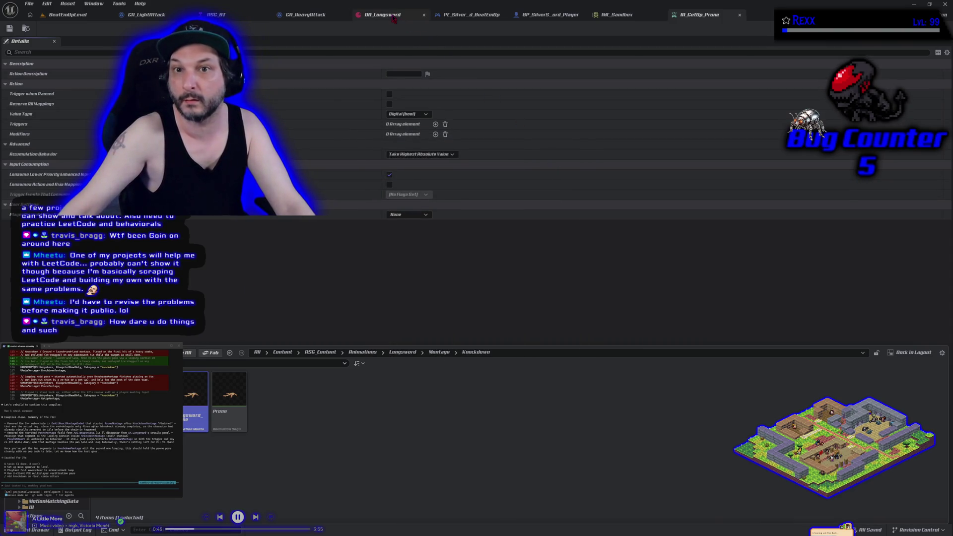
click(383, 15)
scroll(282, 365, down, 5)
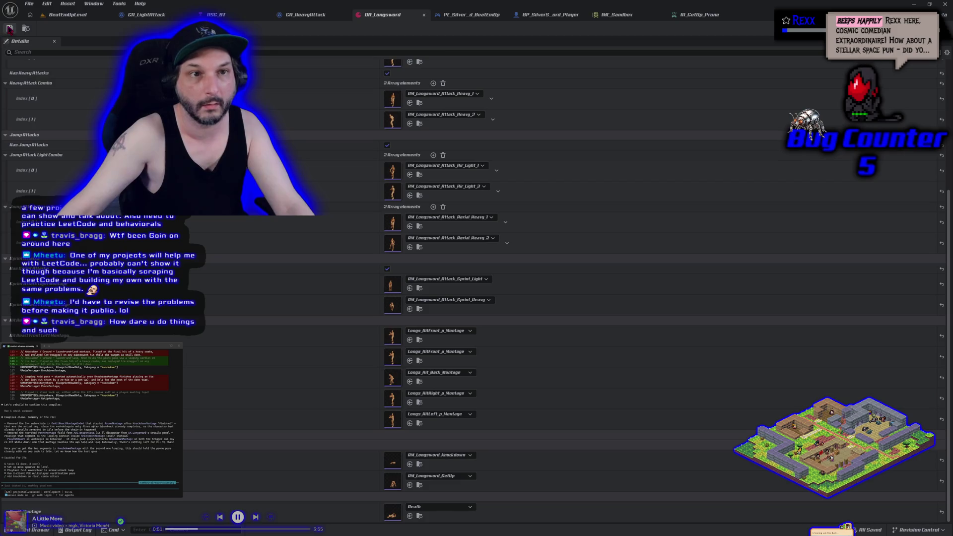
Step: Return to the level view and navigate the Content Drawer back to the Knockdown folder
click(68, 15)
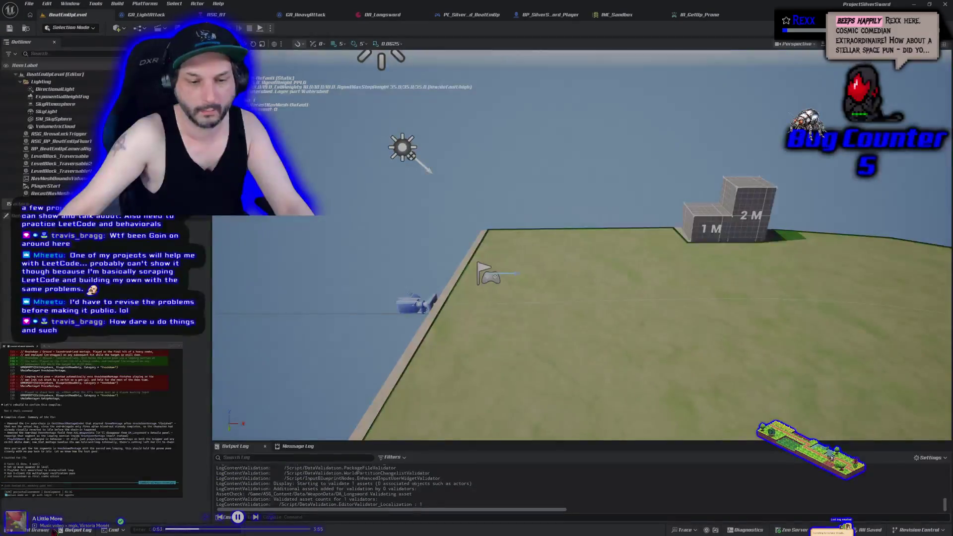
click(50, 531)
click(47, 316)
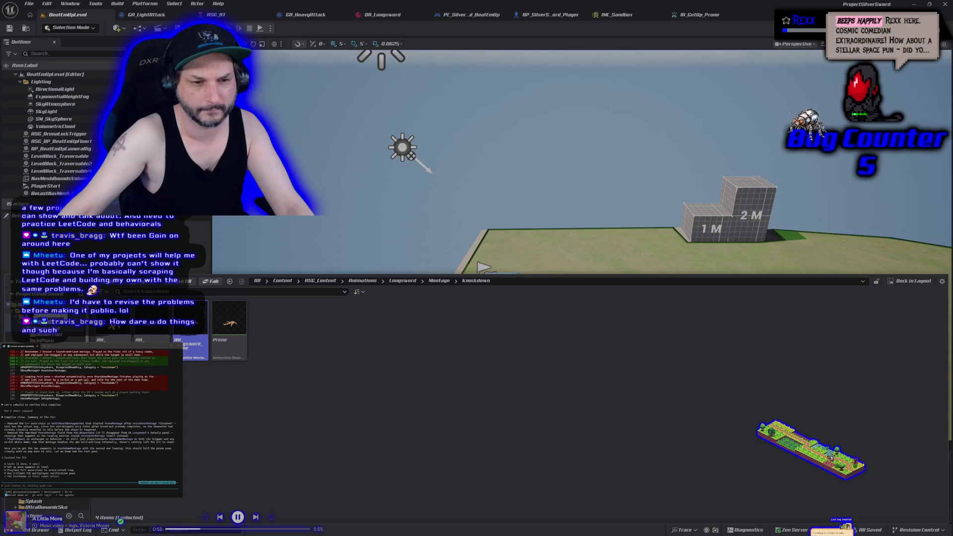
right_click(47, 320)
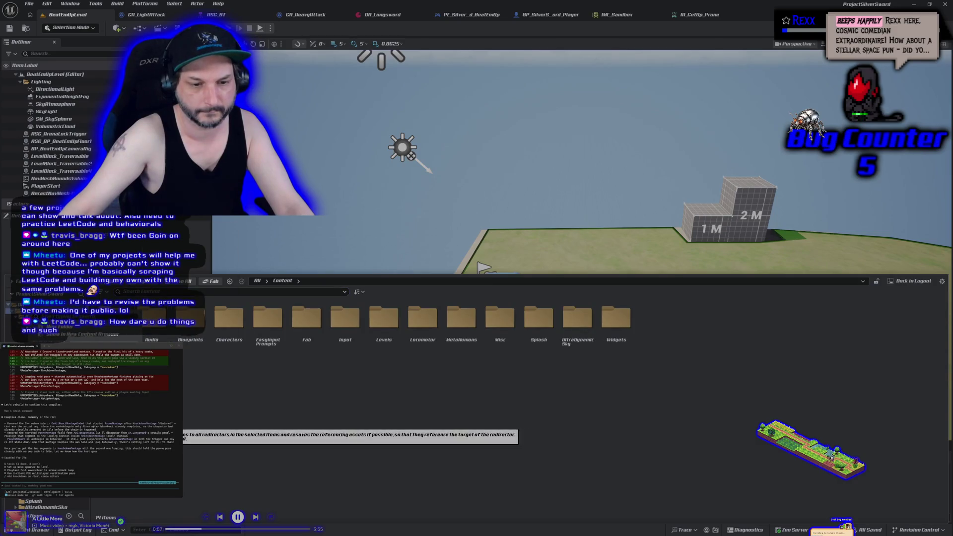
key(Escape)
key(alt+Left)
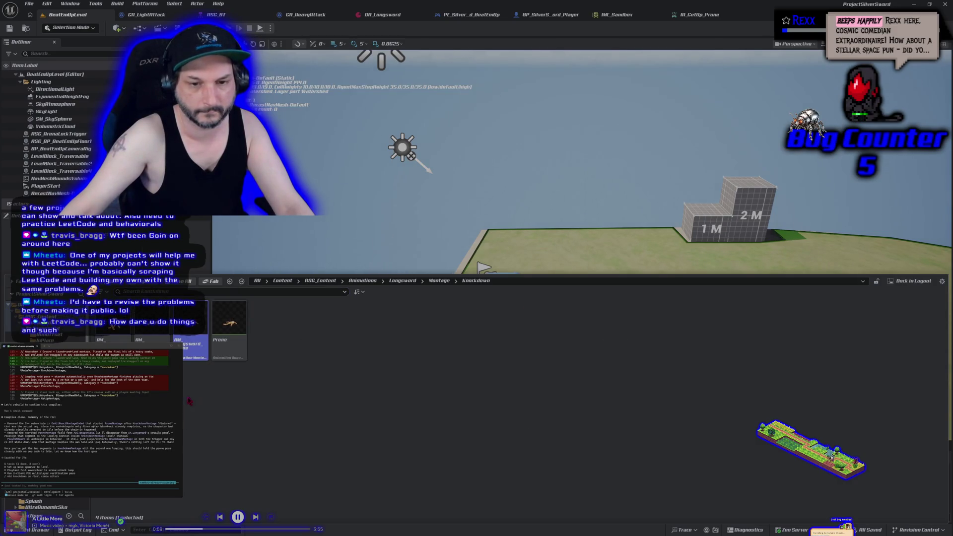
Step: Force-delete AM_Longsword_Prone and select the Knockdown montage
key(Delete)
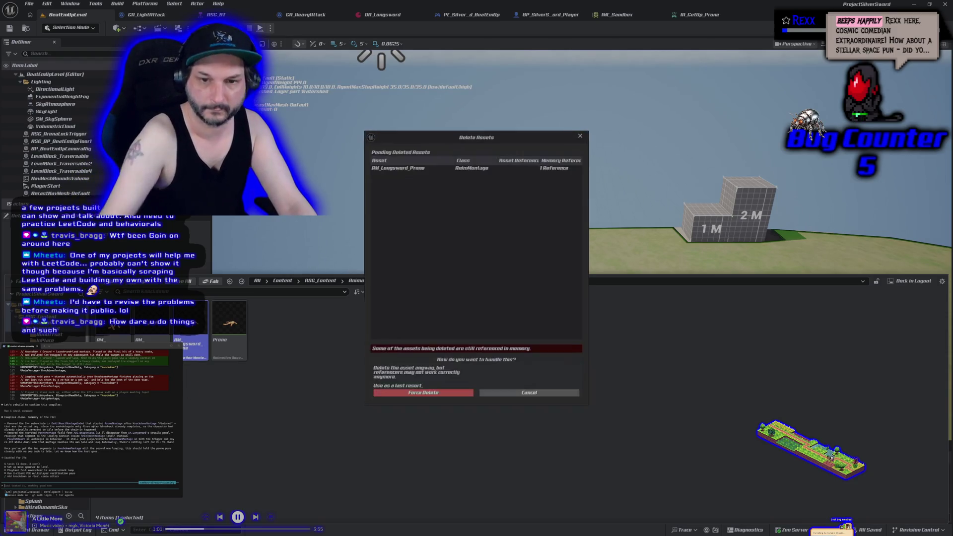
click(420, 393)
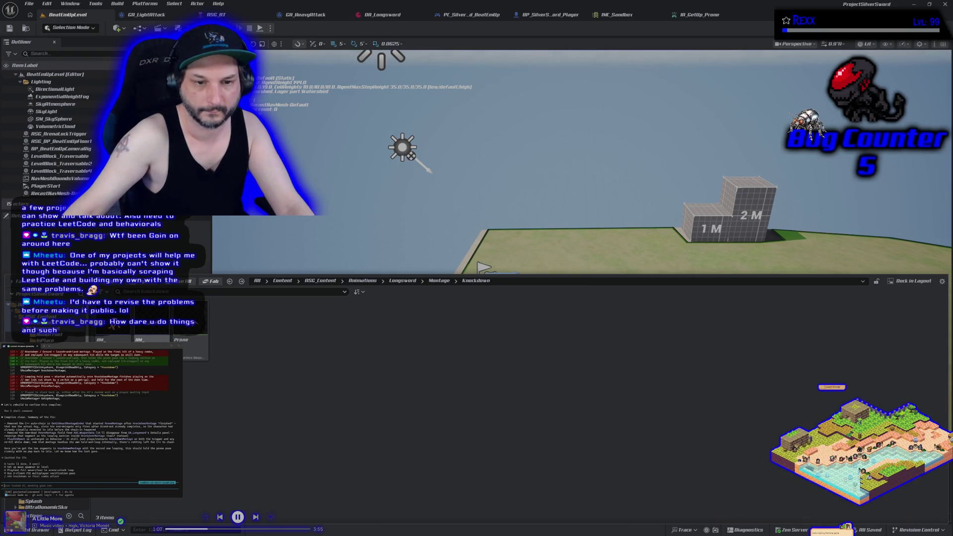
click(151, 335)
Step: Open the Knockdown montage, attempt adding Prone, preview it, save, and close the editor
double_click(152, 335)
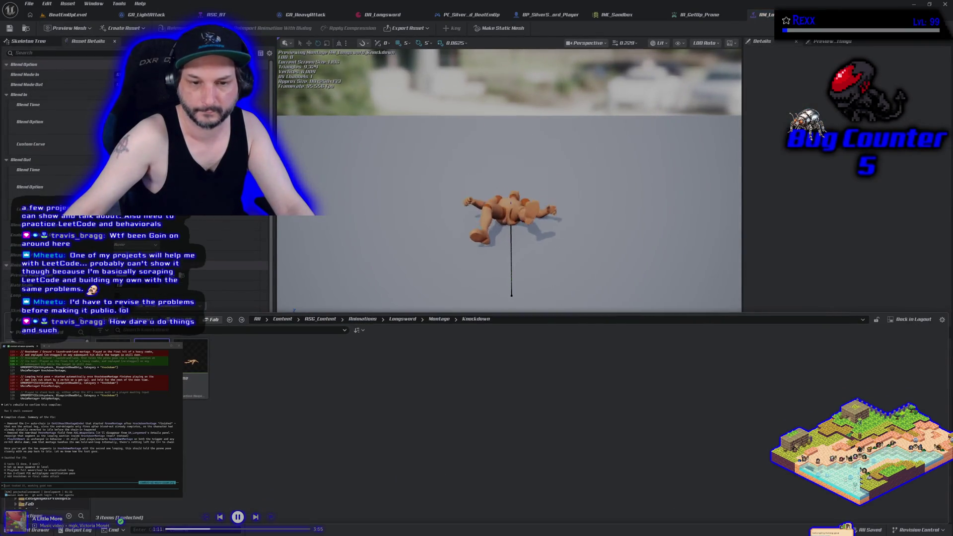
mouse_move(224, 422)
mouse_down()
mouse_move(447, 387)
mouse_move(627, 334)
mouse_move(689, 369)
mouse_up()
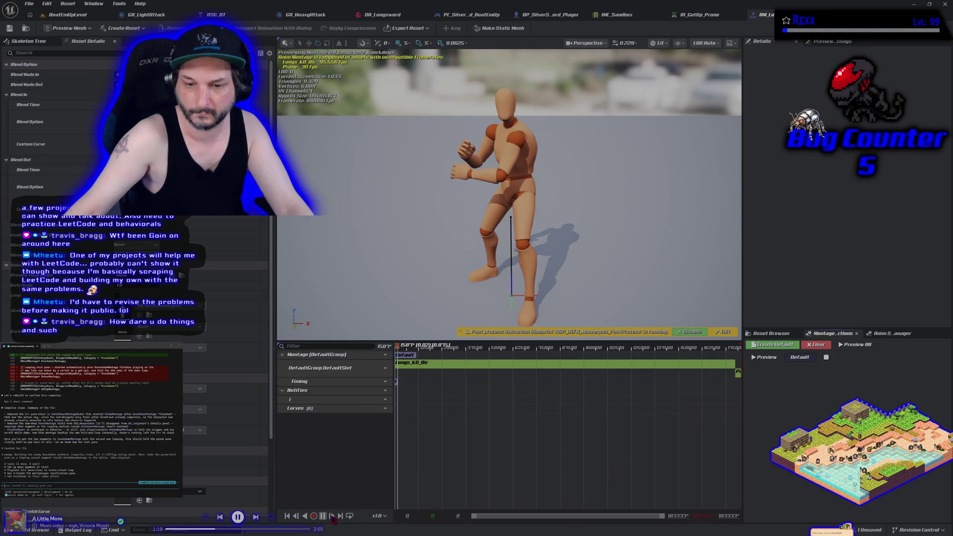
click(323, 517)
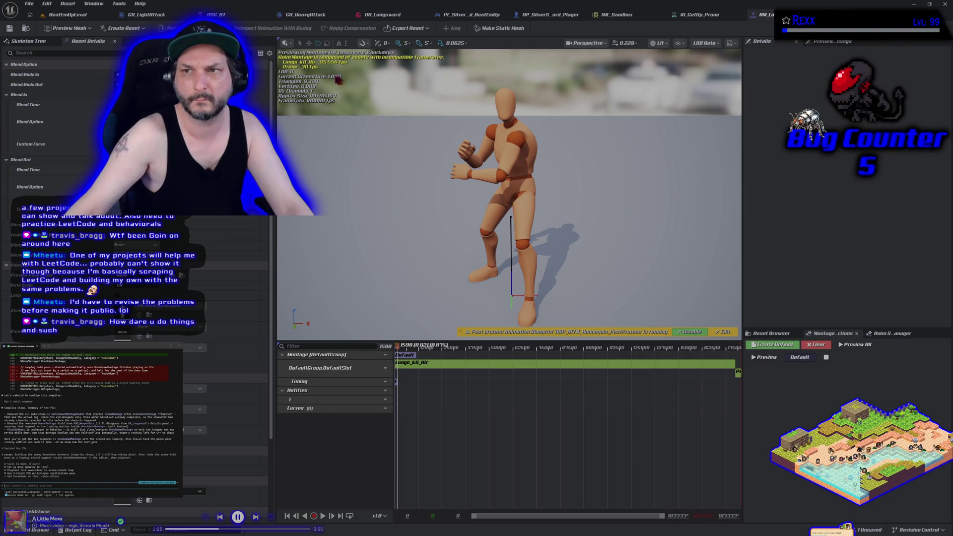
click(10, 29)
key(ctrl+w)
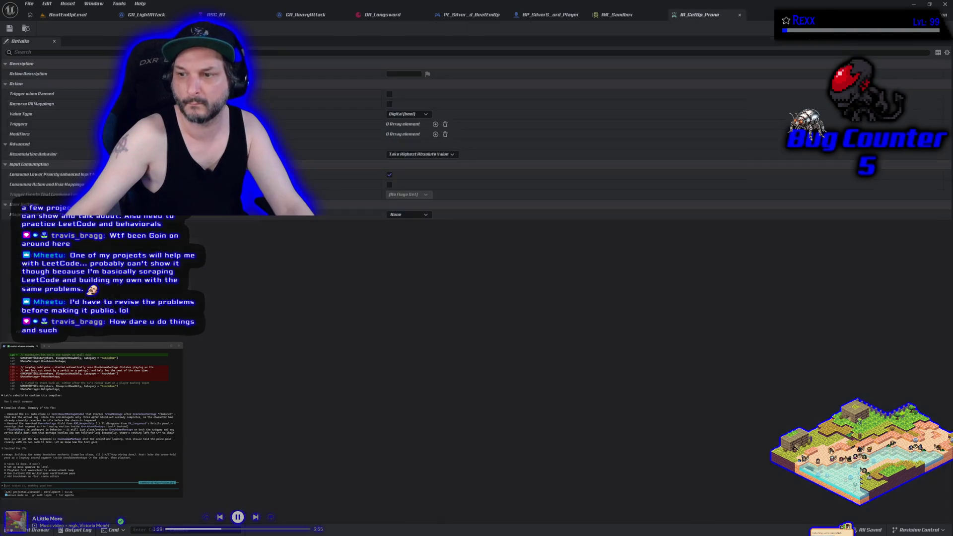
Step: Reopen the Knockdown montage and replay its preview from the first frame
click(33, 530)
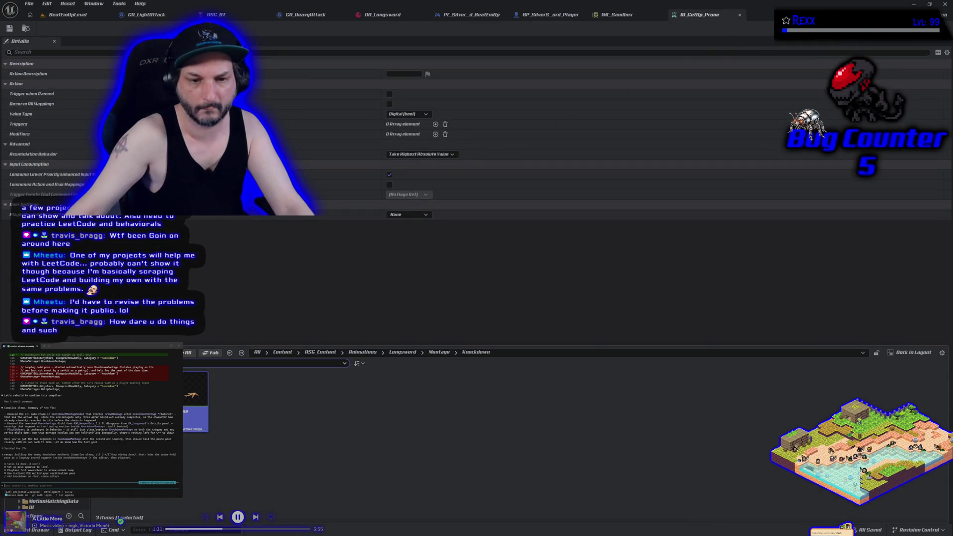
double_click(194, 398)
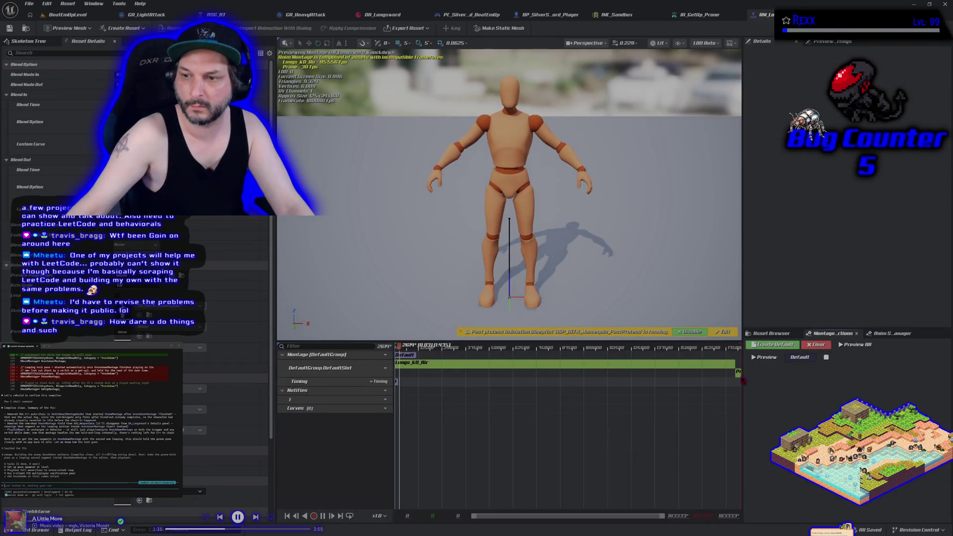
click(738, 373)
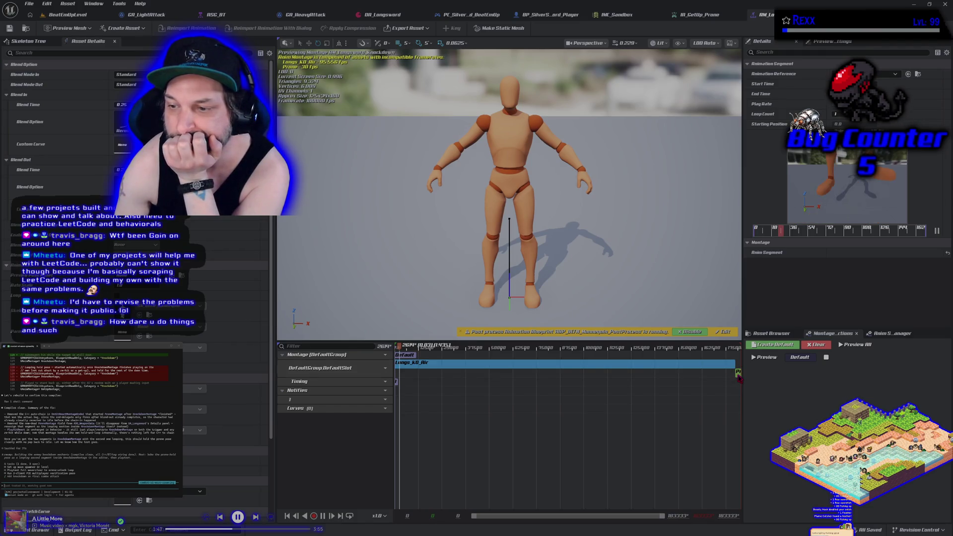
click(615, 425)
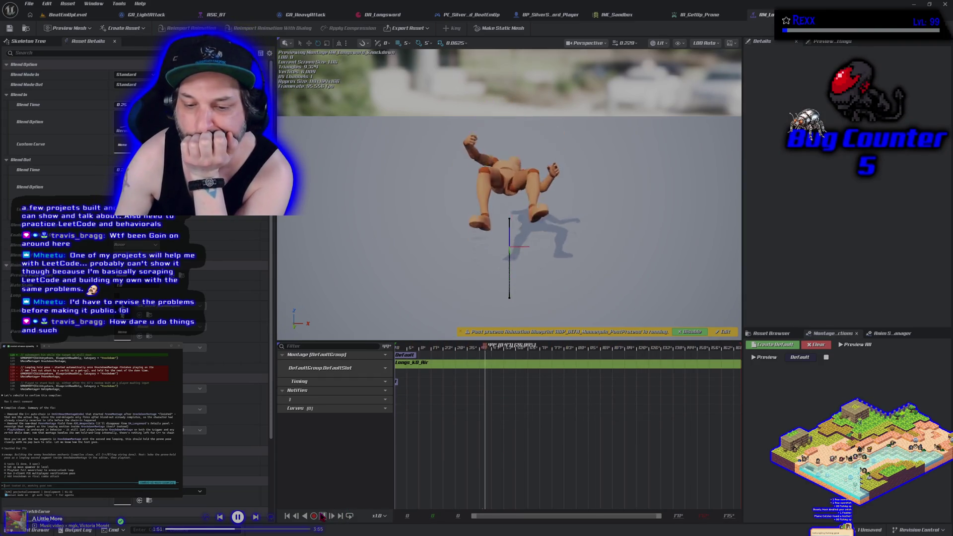
click(288, 517)
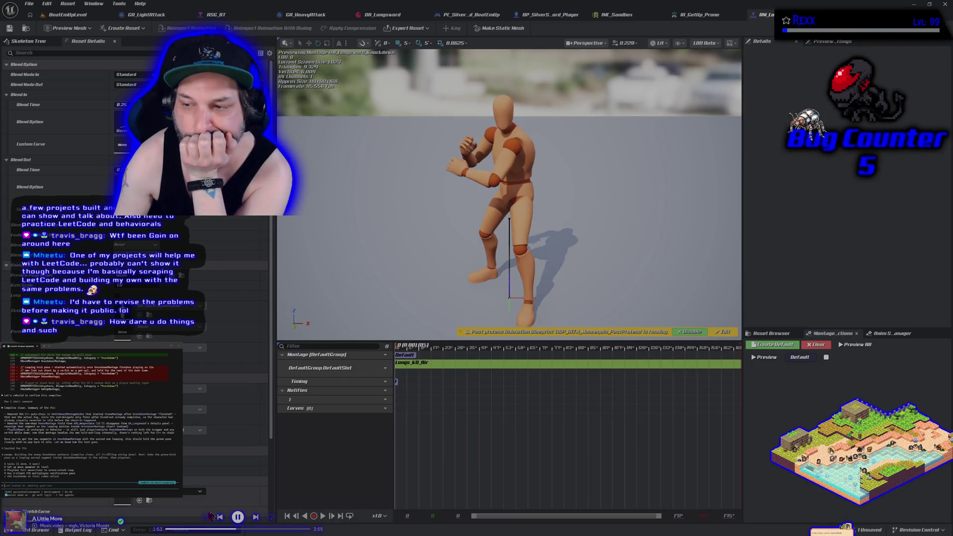
Step: Append the Prone animation after Longs_KO_Air and inspect both segments' details
click(38, 530)
mouse_move(194, 367)
mouse_down()
mouse_move(196, 382)
mouse_move(568, 297)
mouse_move(708, 363)
mouse_up()
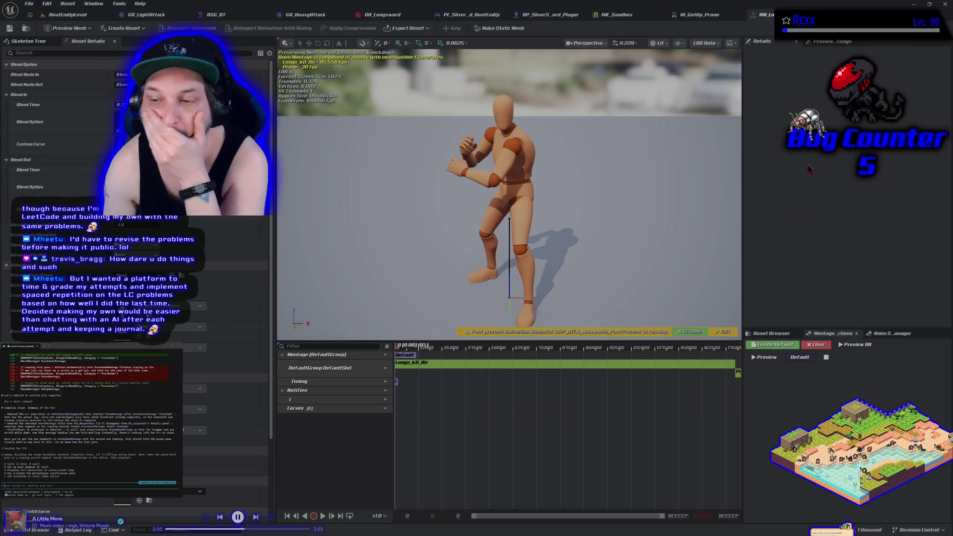
click(710, 369)
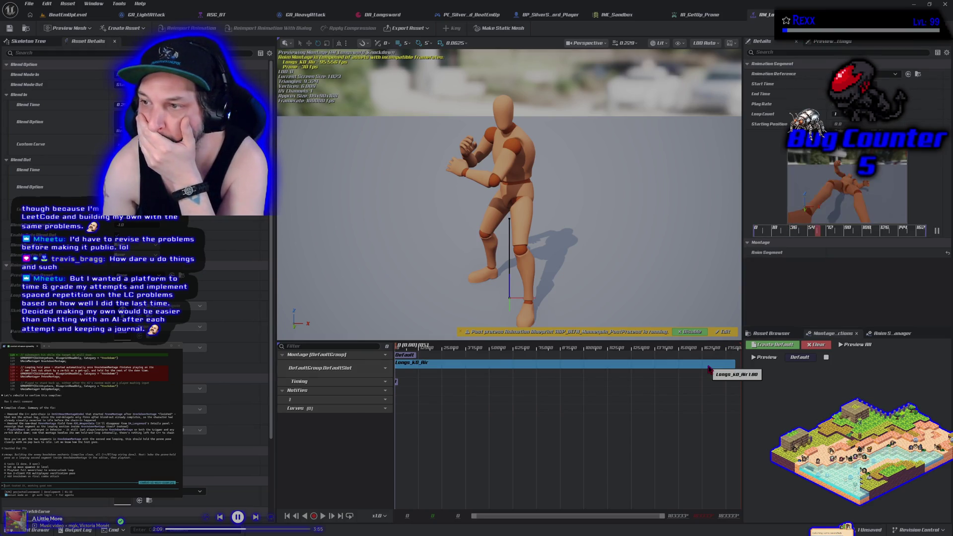
click(739, 376)
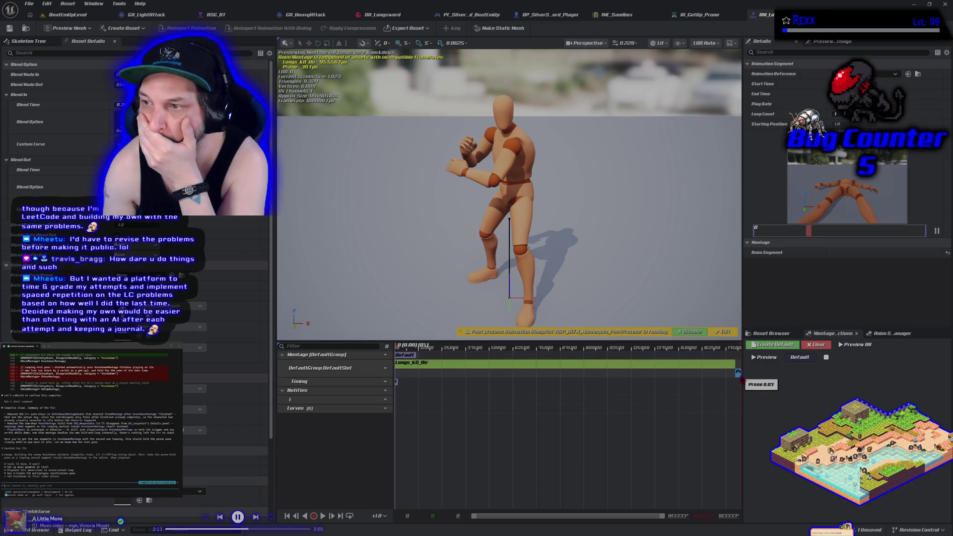